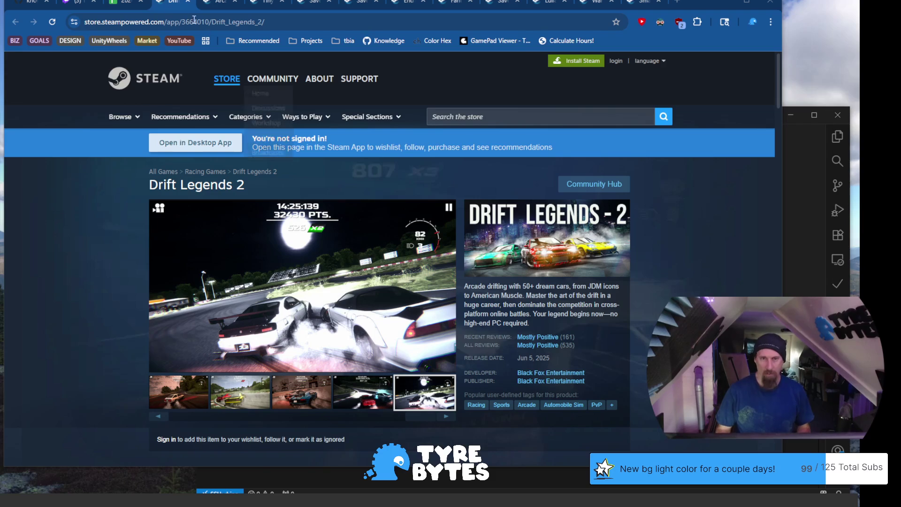
Scroll through the Drift Legends 2 store page to review its details
scroll(410, 294, down, 2)
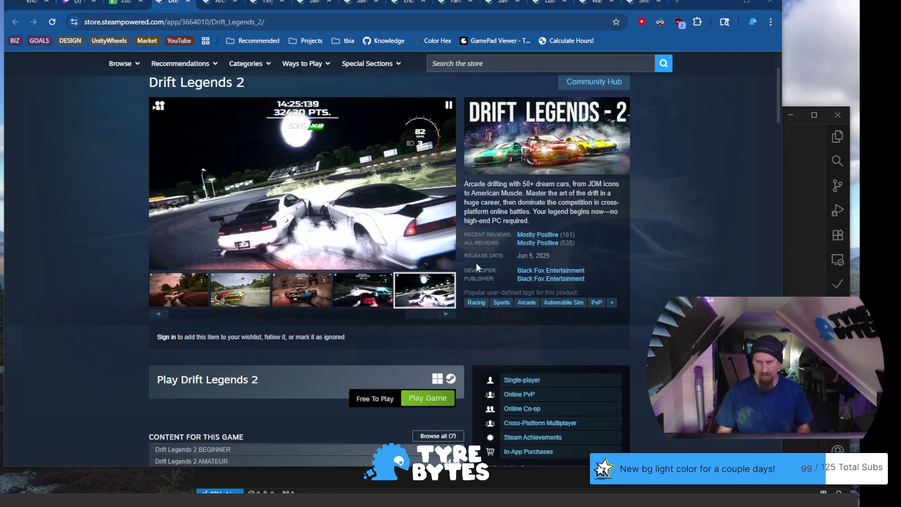
scroll(471, 262, down, 3)
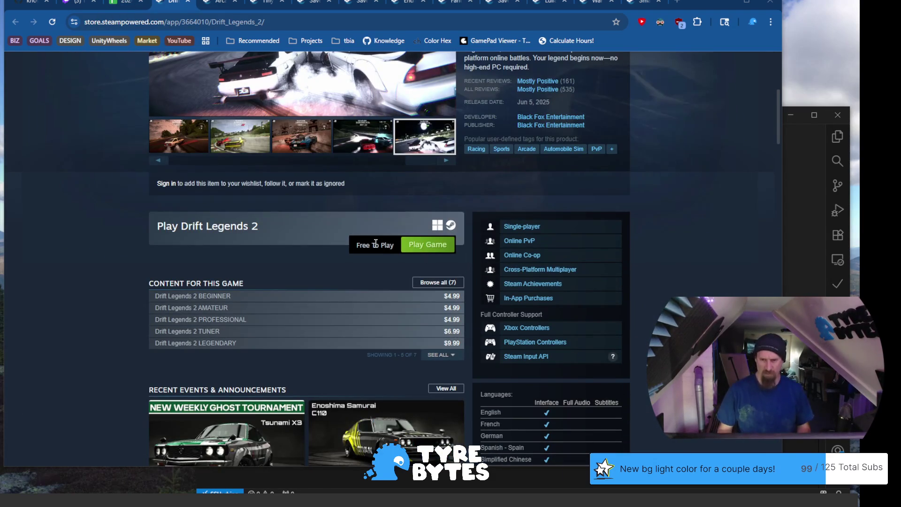
scroll(347, 233, down, 1)
scroll(345, 234, down, 8)
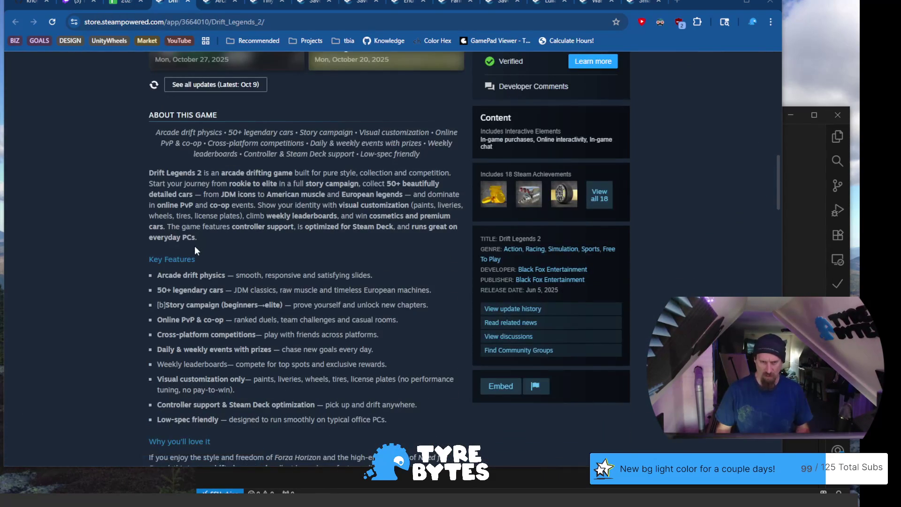
scroll(194, 246, down, 8)
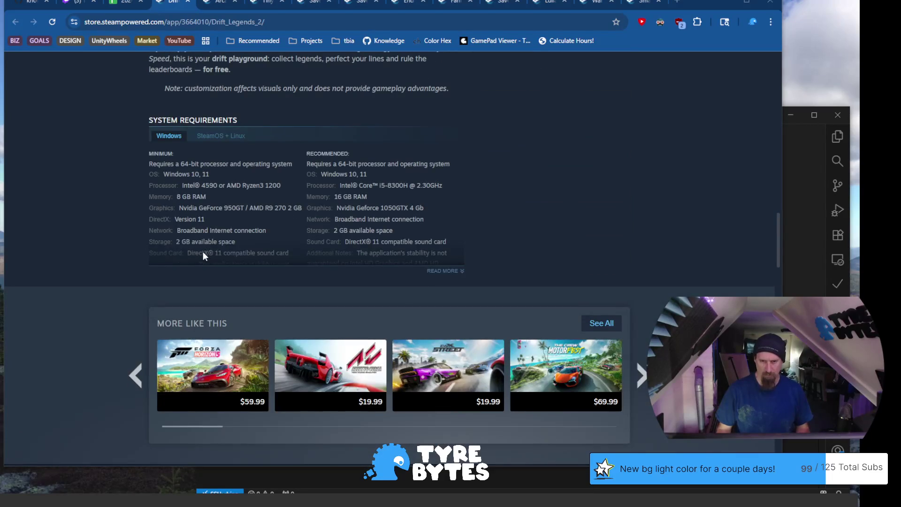
scroll(206, 249, up, 15)
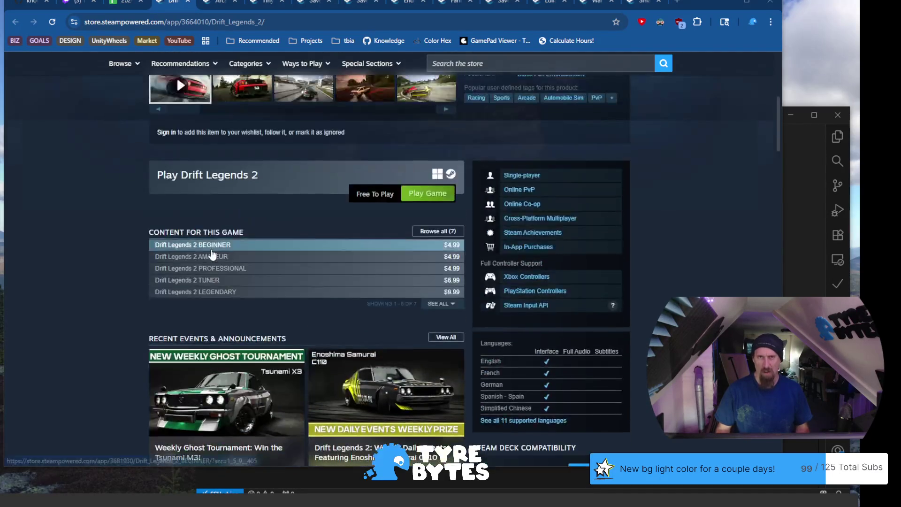
scroll(211, 249, up, 6)
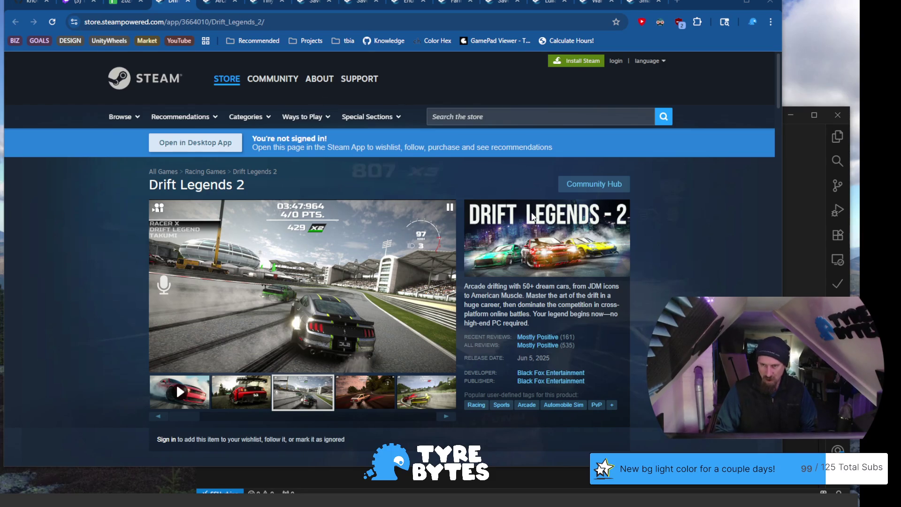
Show the third screenshot, then the yellow drifting-car screenshot, in the main viewer
scroll(405, 255, down, 5)
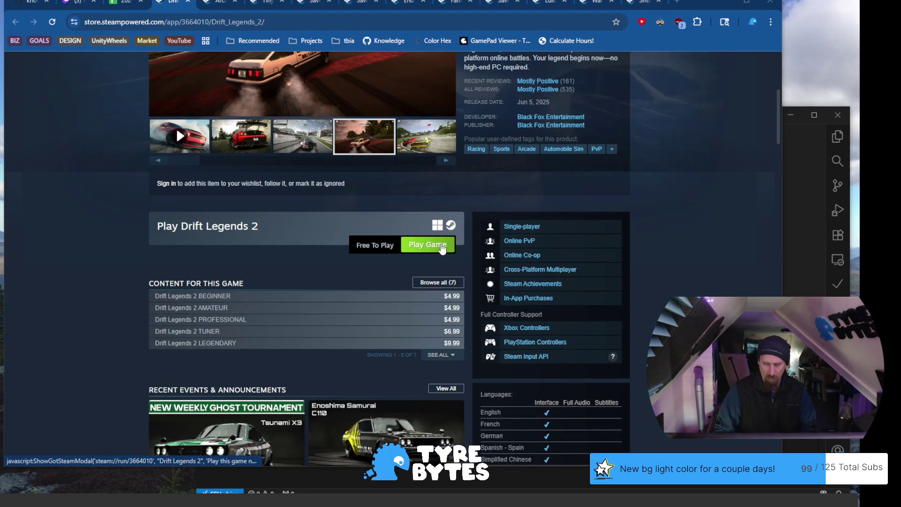
scroll(265, 282, down, 1)
scroll(282, 286, up, 4)
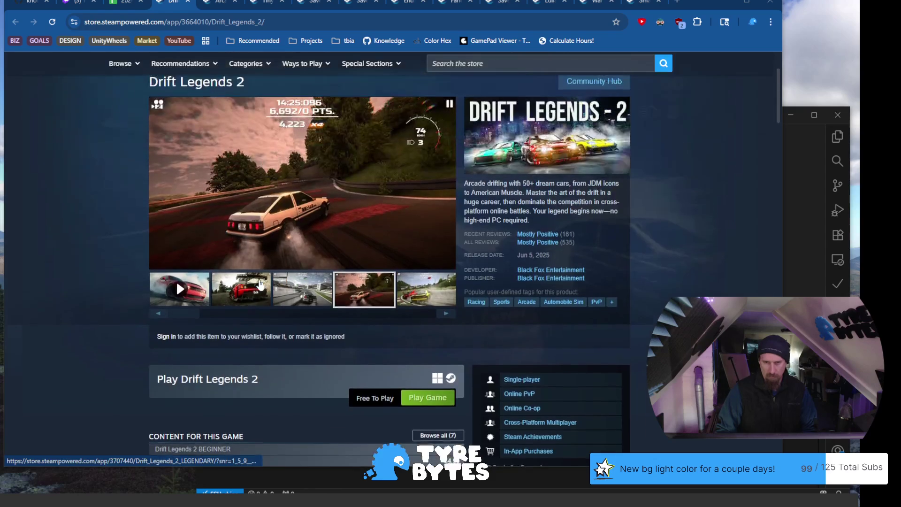
click(304, 296)
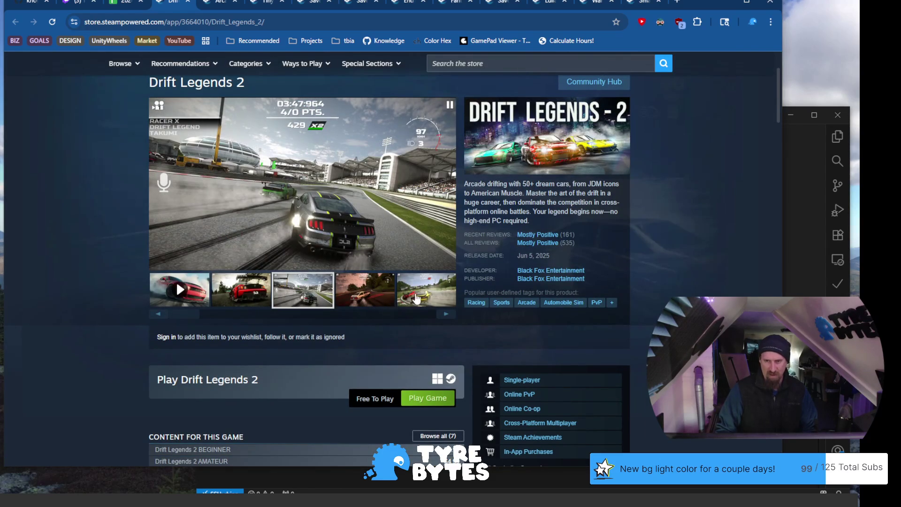
click(419, 299)
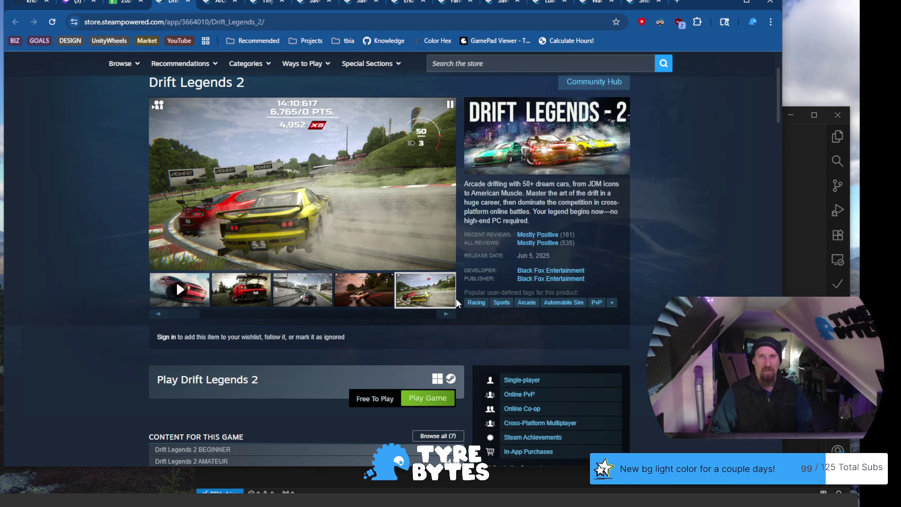
click(449, 315)
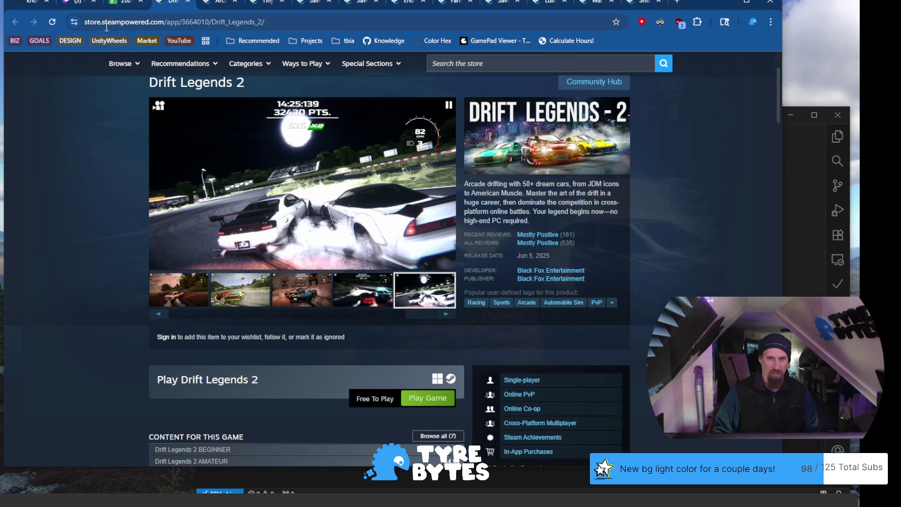
In row 572, set race mode to Drifting and physics to Sim-Cade
click(127, 4)
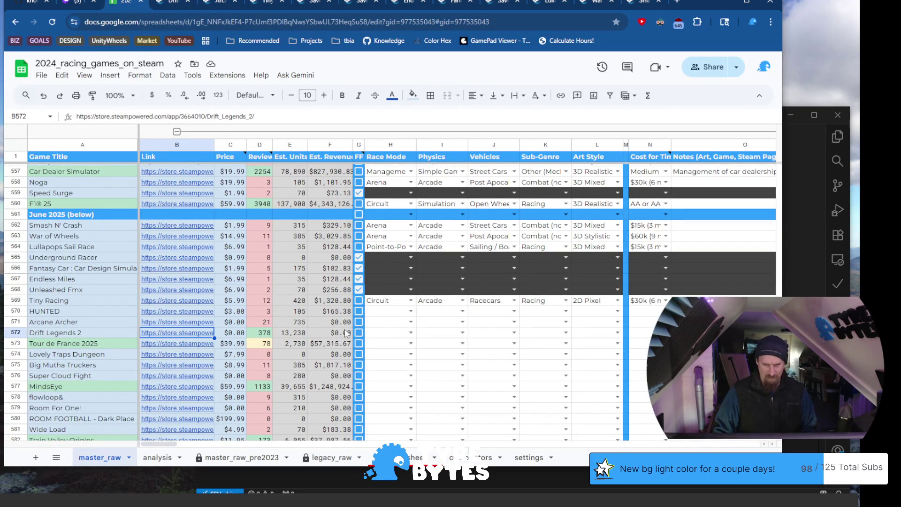
click(411, 332)
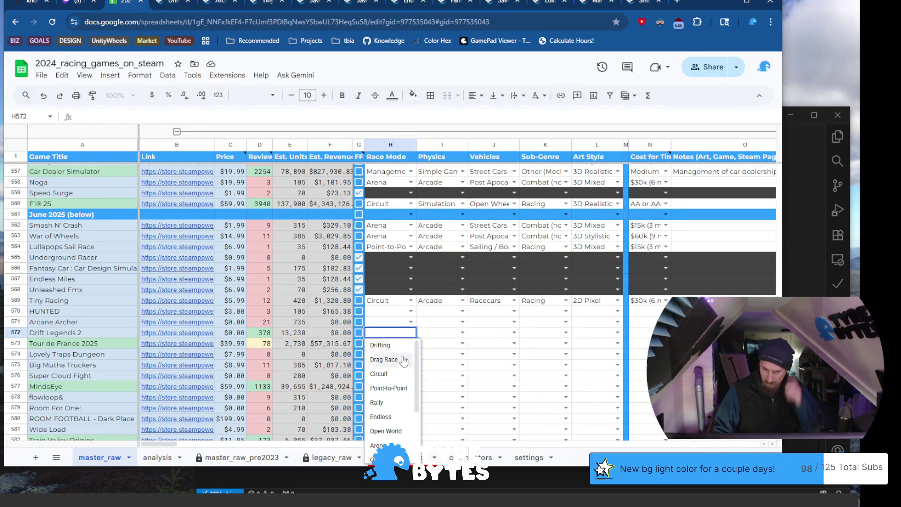
click(404, 346)
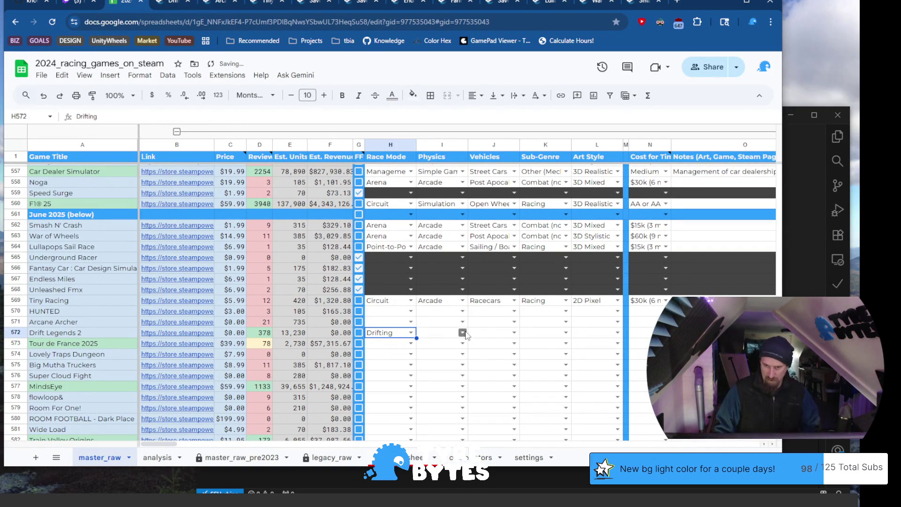
click(462, 332)
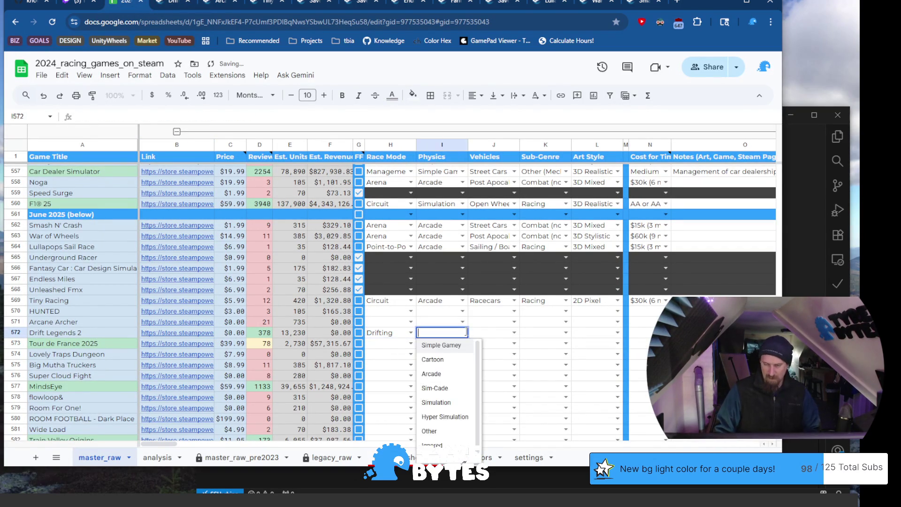
click(452, 388)
Set the row's vehicles to Exotic Street Cars and sub-genre to Drifting
click(513, 332)
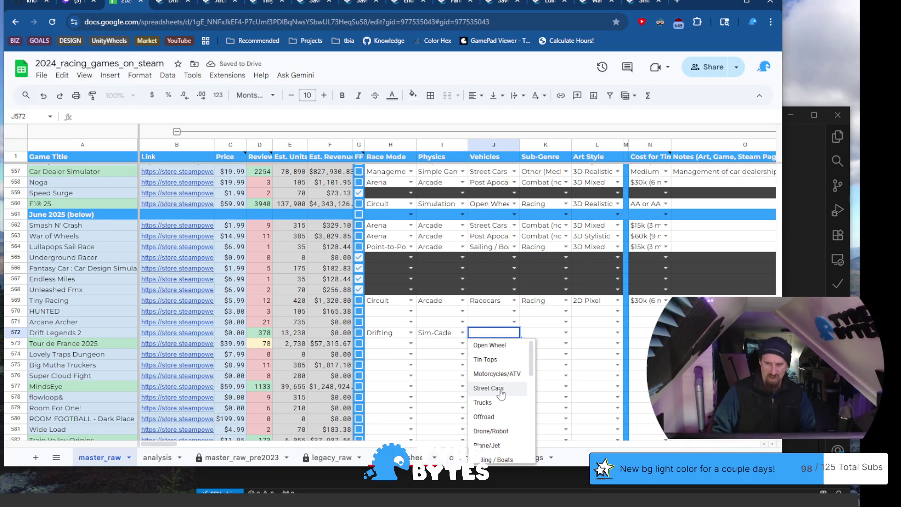
scroll(501, 394, down, 6)
scroll(501, 394, up, 5)
scroll(498, 389, up, 1)
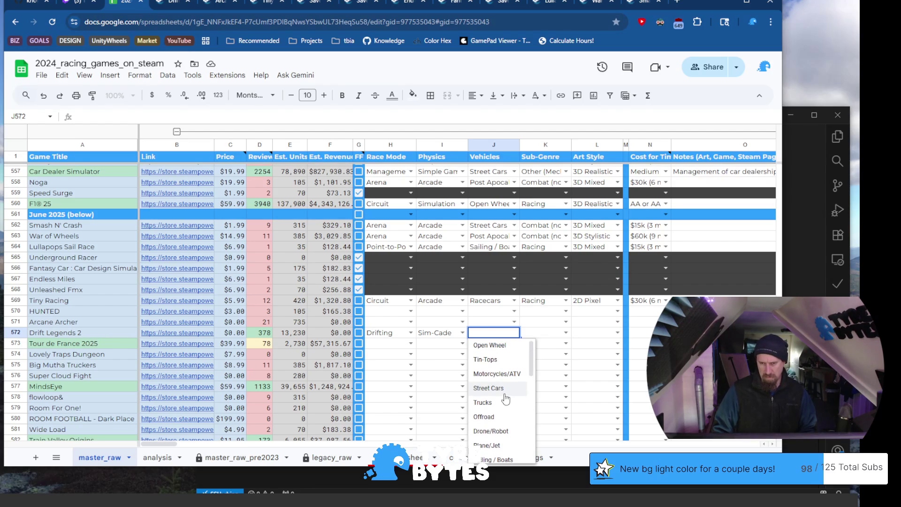
scroll(509, 400, down, 3)
click(508, 391)
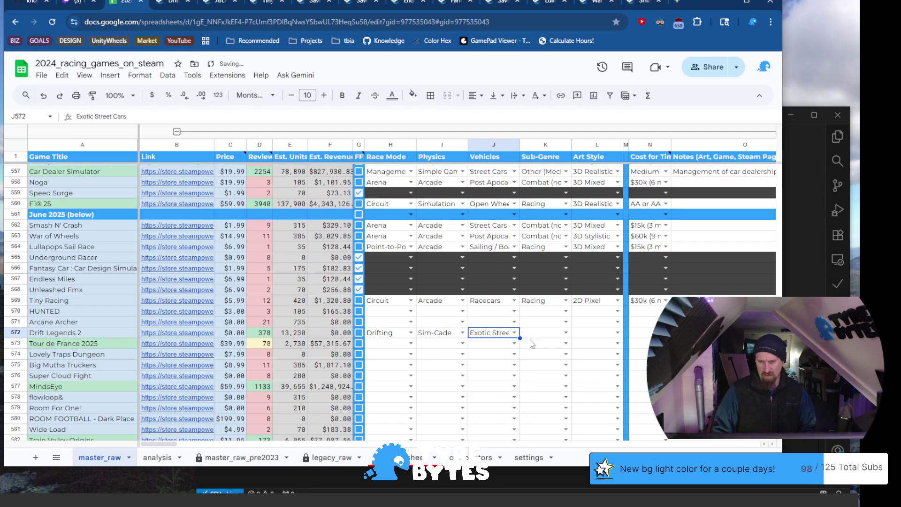
click(566, 332)
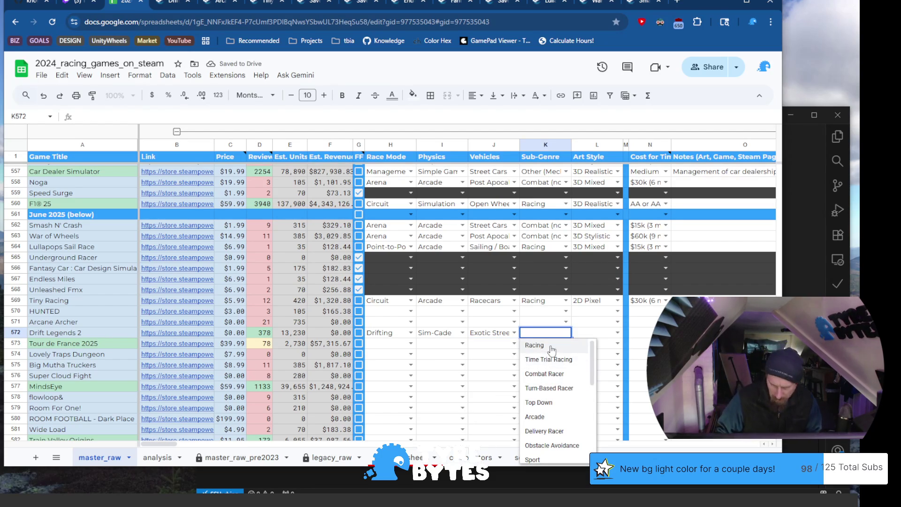
scroll(557, 387, down, 3)
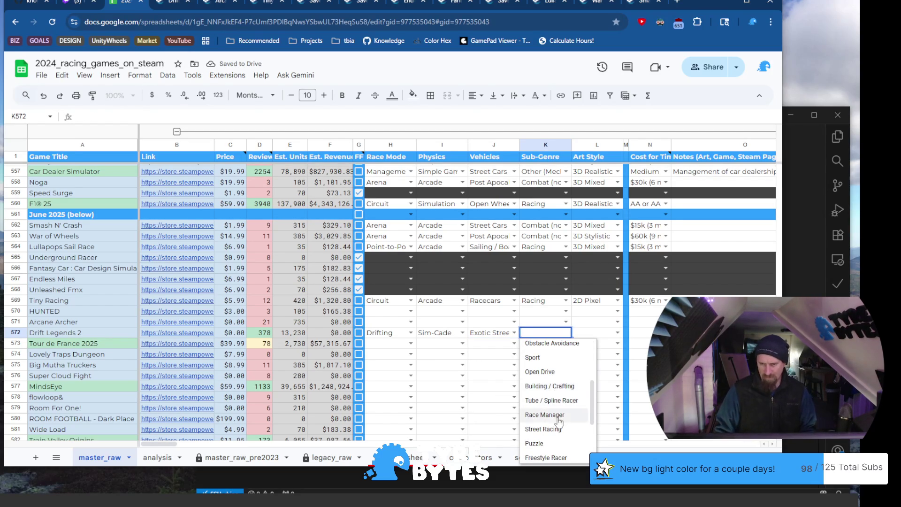
scroll(558, 423, down, 3)
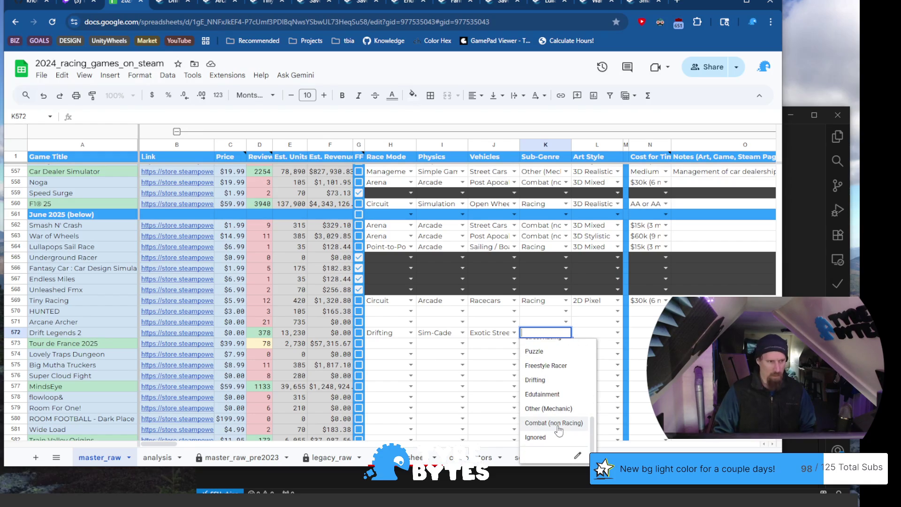
click(554, 381)
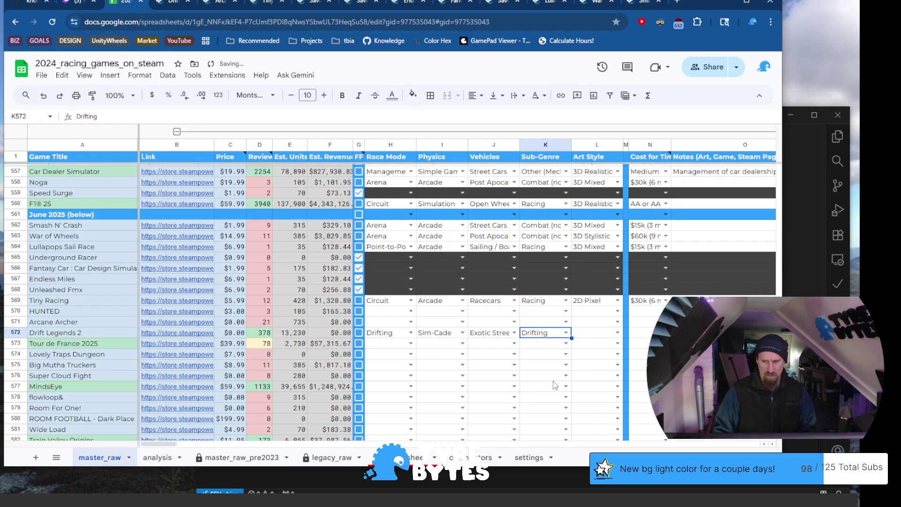
click(618, 332)
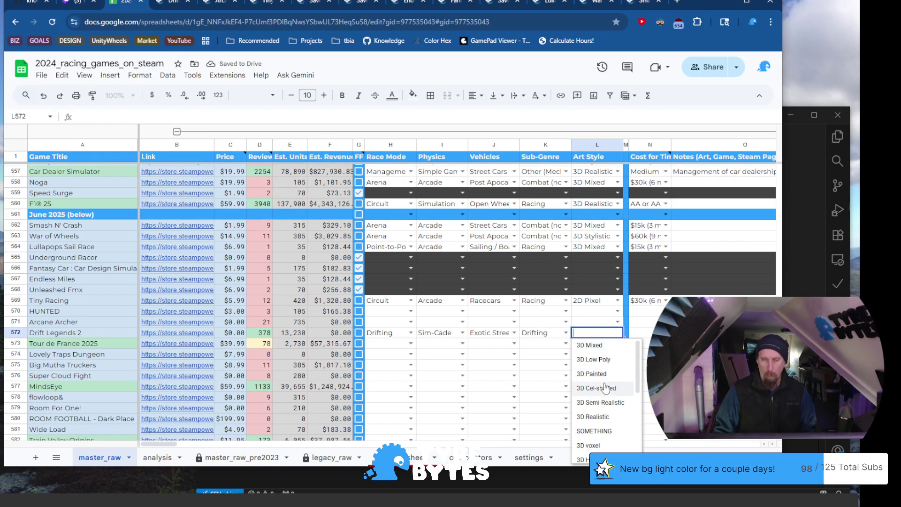
Set art style to 3D Realistic and team cost to Medium Indie Team (<350k)
scroll(603, 399, down, 5)
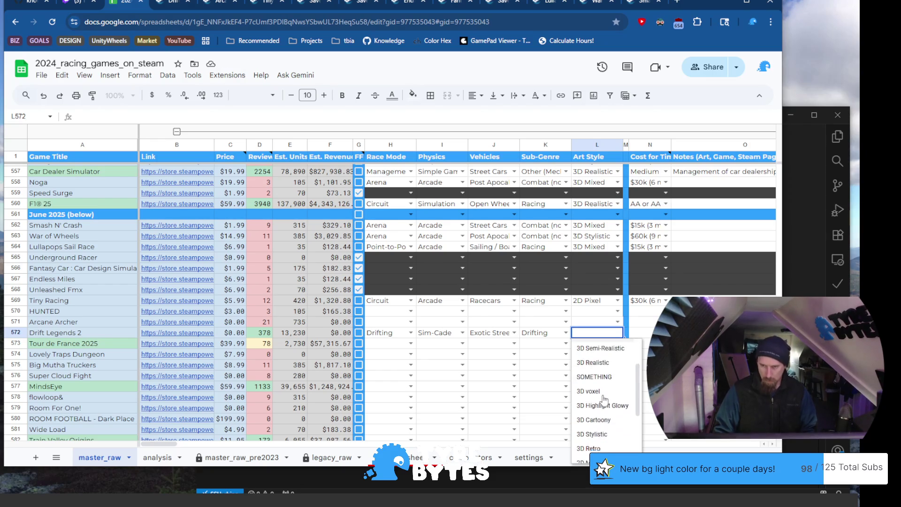
scroll(601, 408, up, 3)
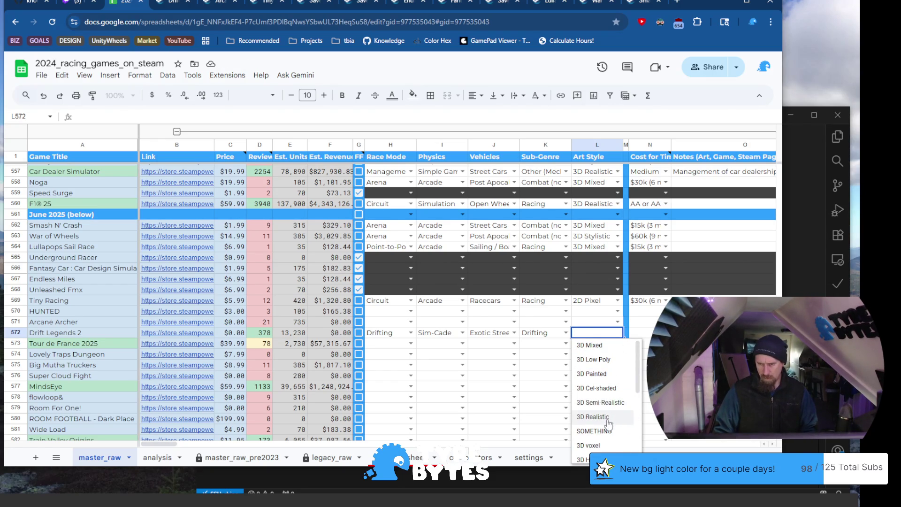
click(609, 417)
click(665, 332)
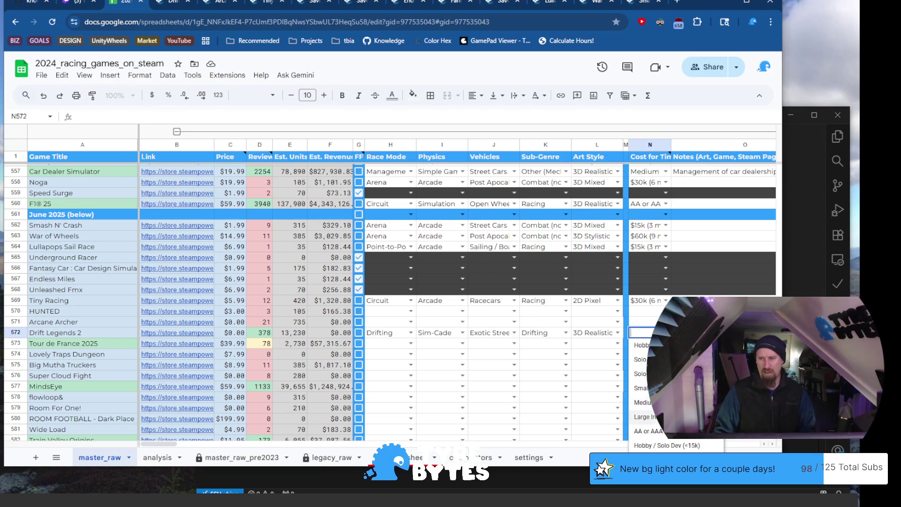
key(Return)
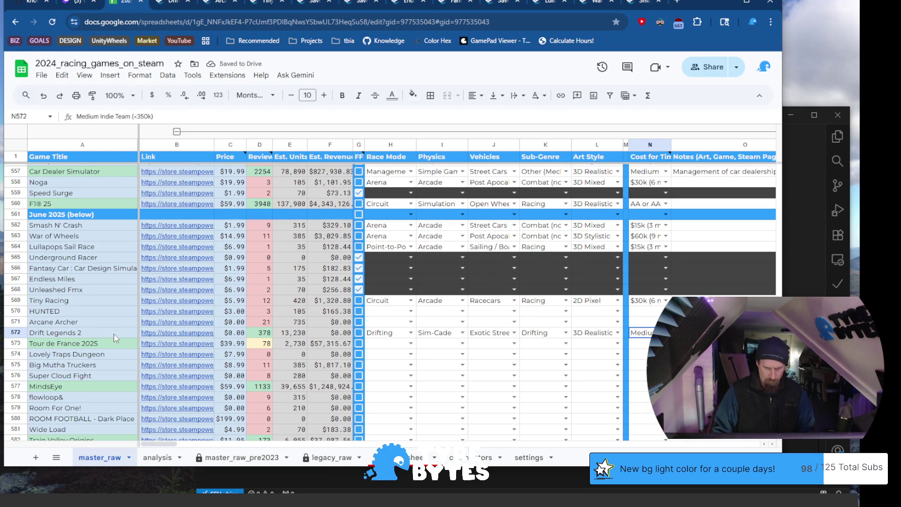
Check Drift Legends 2's revenue formula and title, then open Tour de France 2025's Steam page
click(326, 334)
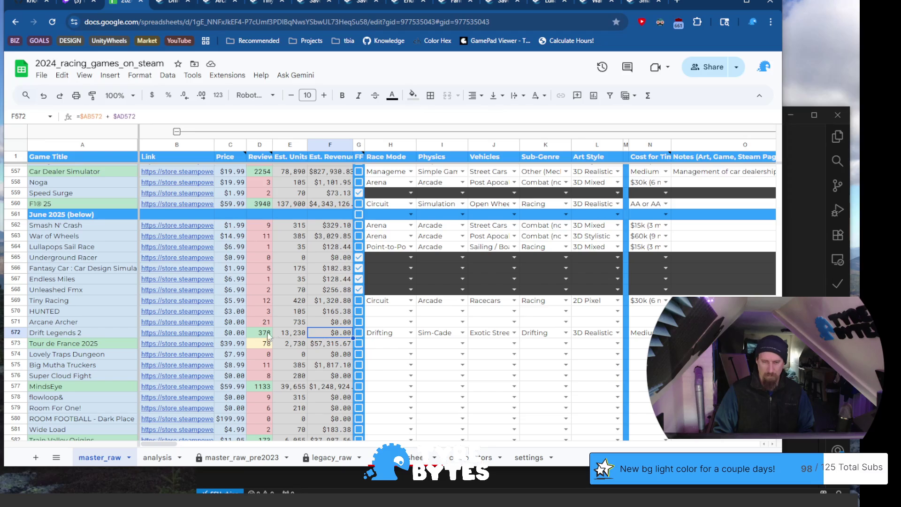
click(112, 334)
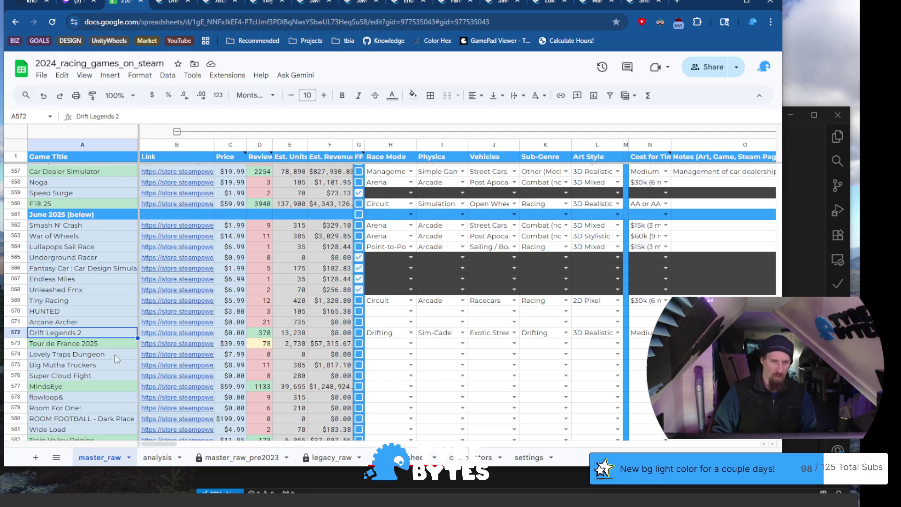
click(111, 348)
click(174, 345)
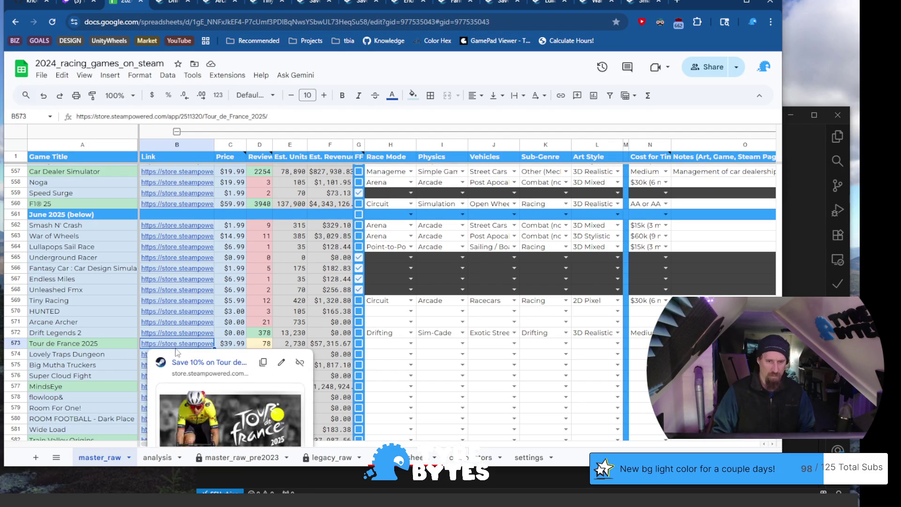
click(209, 362)
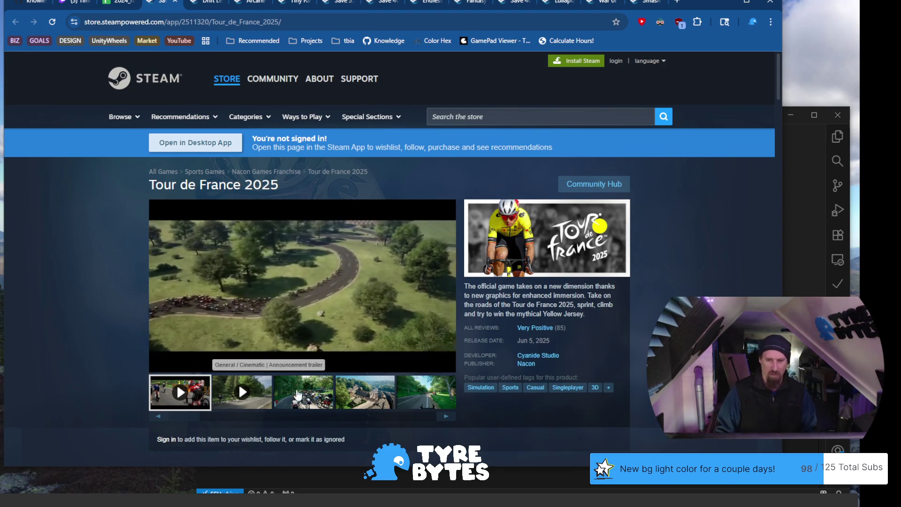
Browse the Tour de France 2025 screenshots, including the village shot, and select the page URL
click(312, 394)
click(351, 393)
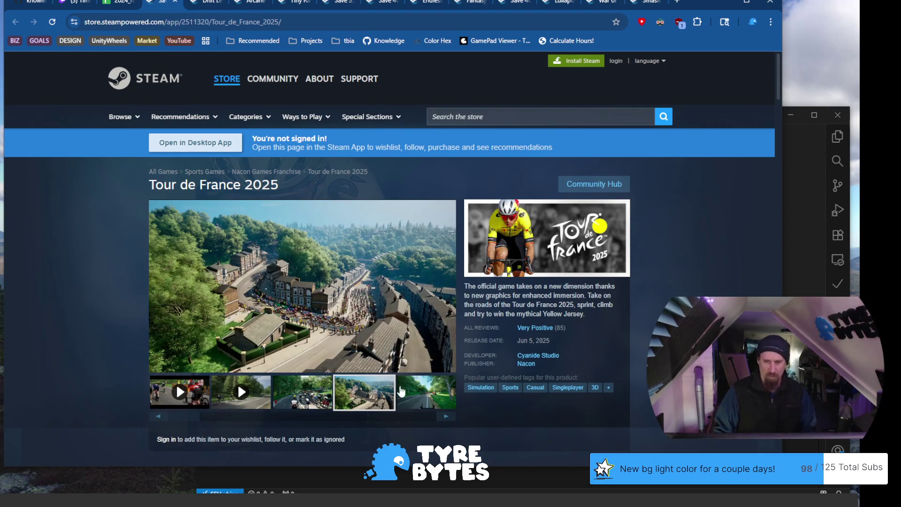
click(406, 393)
click(448, 421)
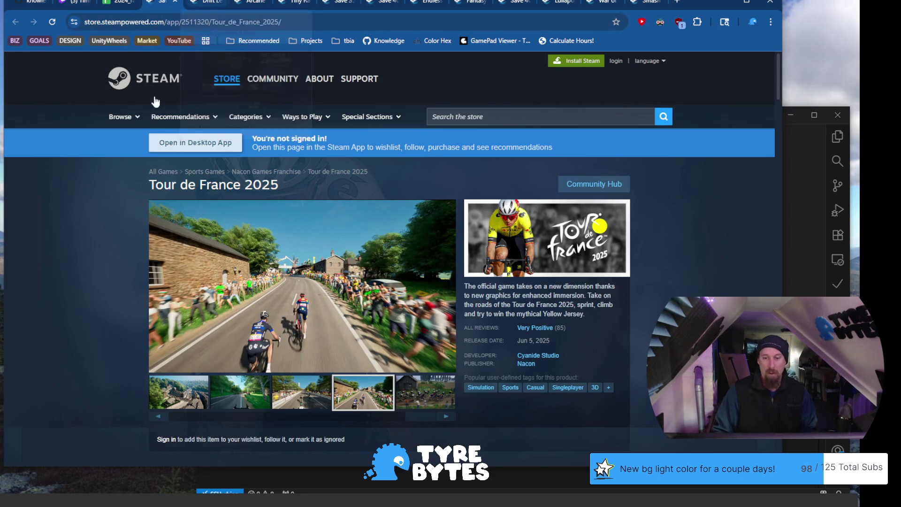
click(143, 19)
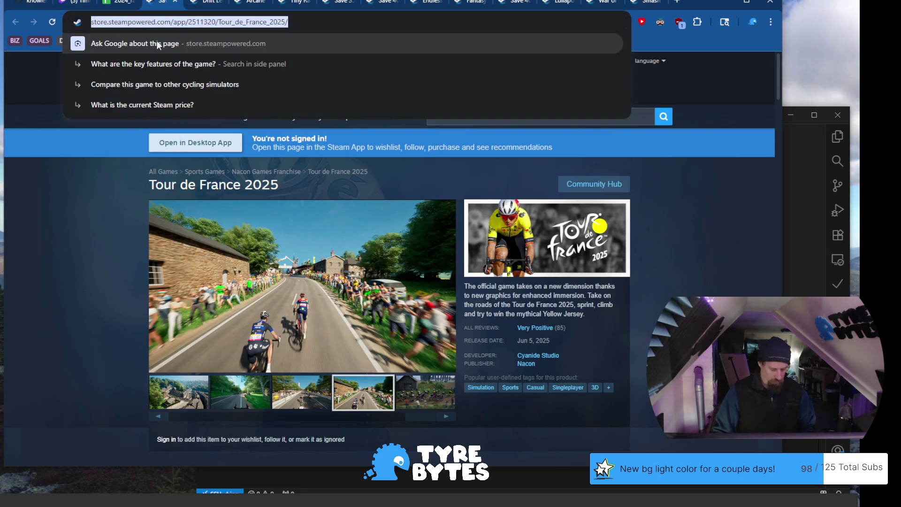
Rerun the previous ./collector command in the VS Code terminal
click(422, 492)
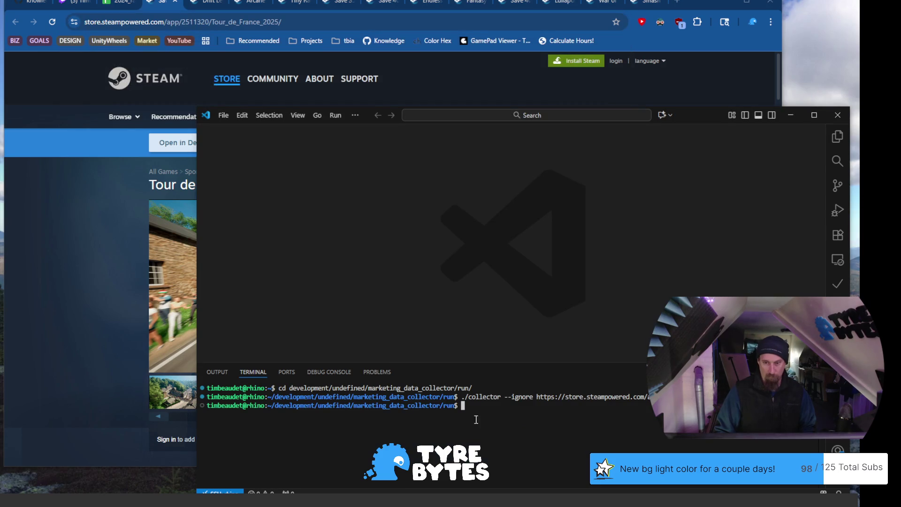
key(Up)
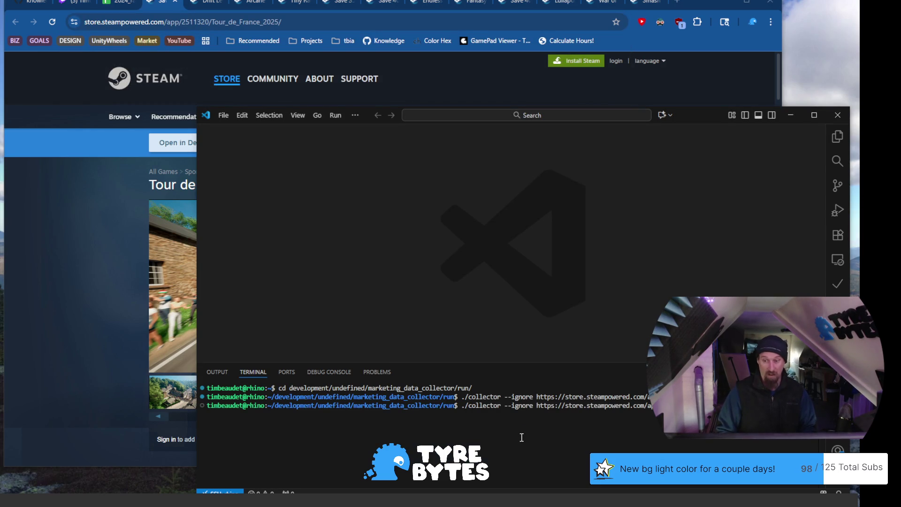
key(Return)
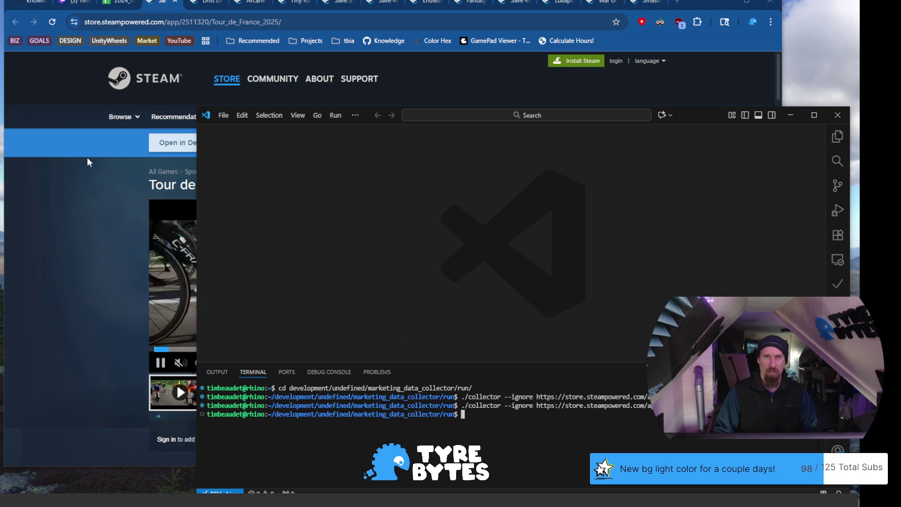
click(80, 4)
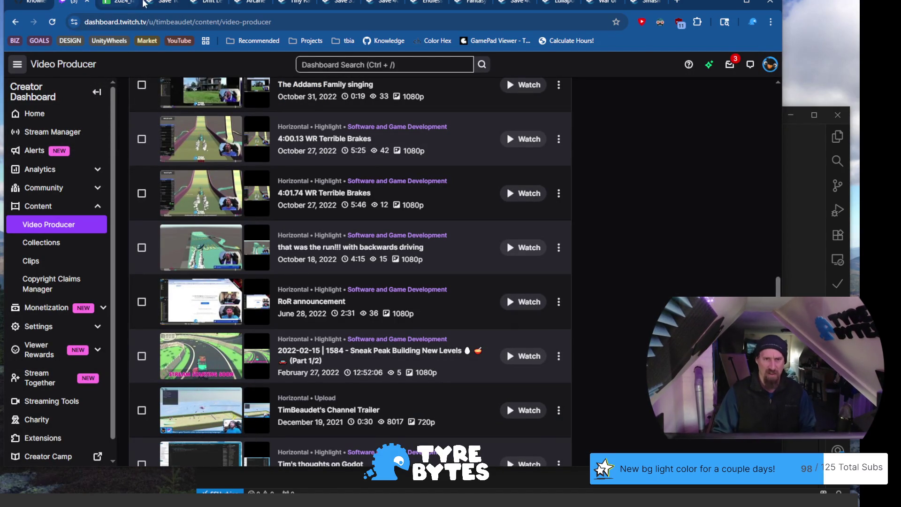
Open the Lovely Traps Dungeon Steam page from the link in cell B574
click(142, 4)
click(118, 4)
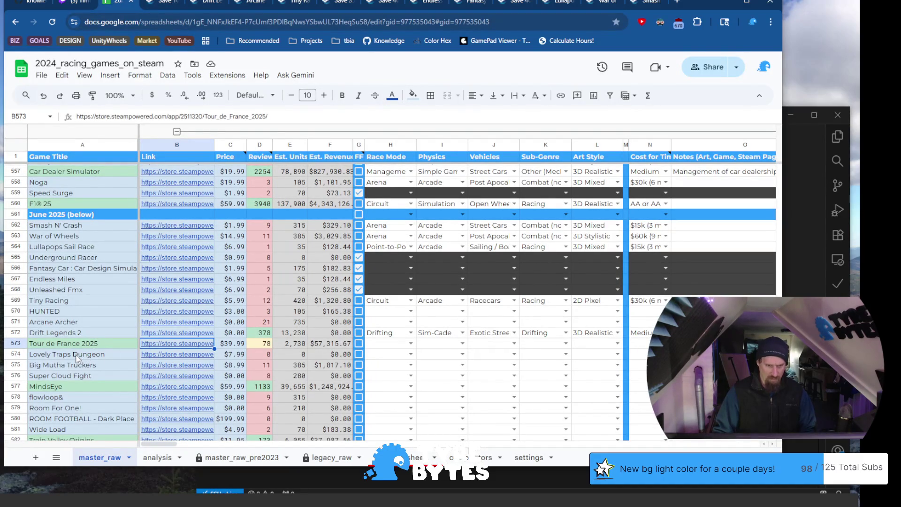
click(187, 355)
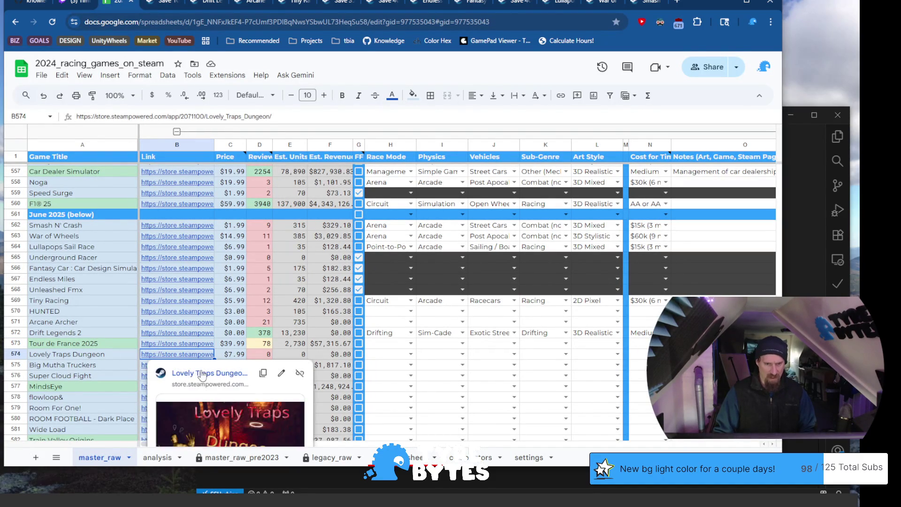
click(202, 374)
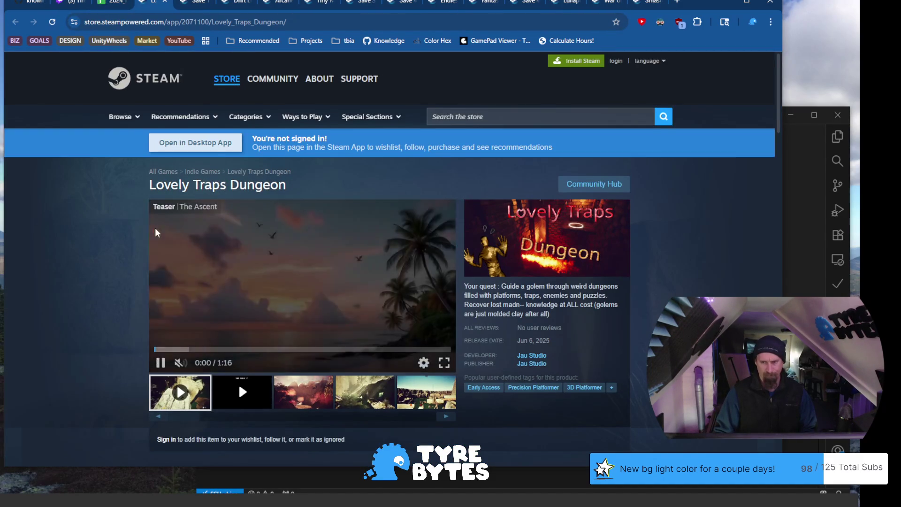
Step forward through the Lovely Traps Dungeon media, including the desert platform screenshot
scroll(159, 230, down, 1)
click(303, 342)
click(386, 353)
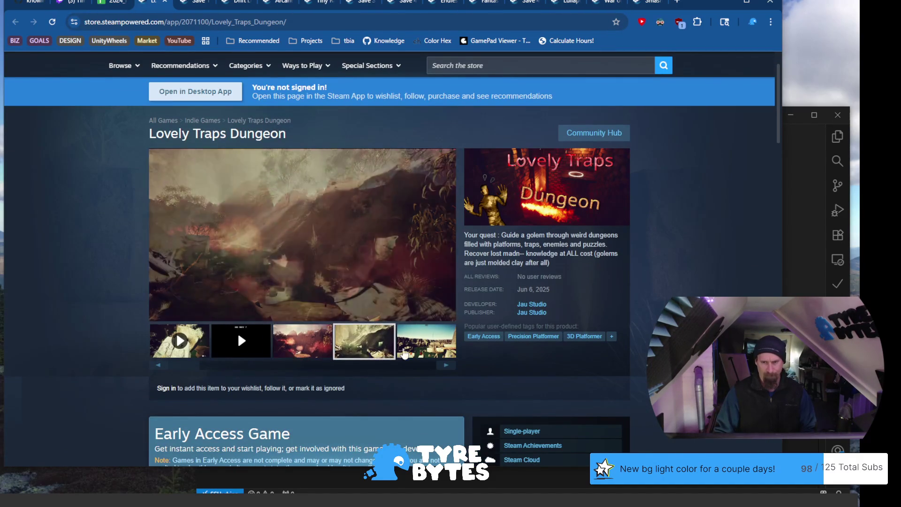
click(425, 355)
click(448, 366)
click(448, 368)
click(449, 368)
click(449, 368)
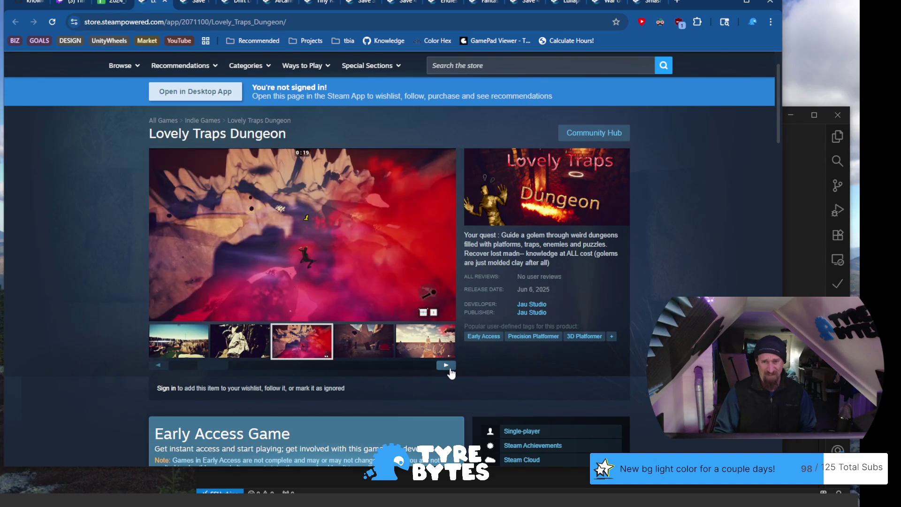
click(449, 368)
click(449, 369)
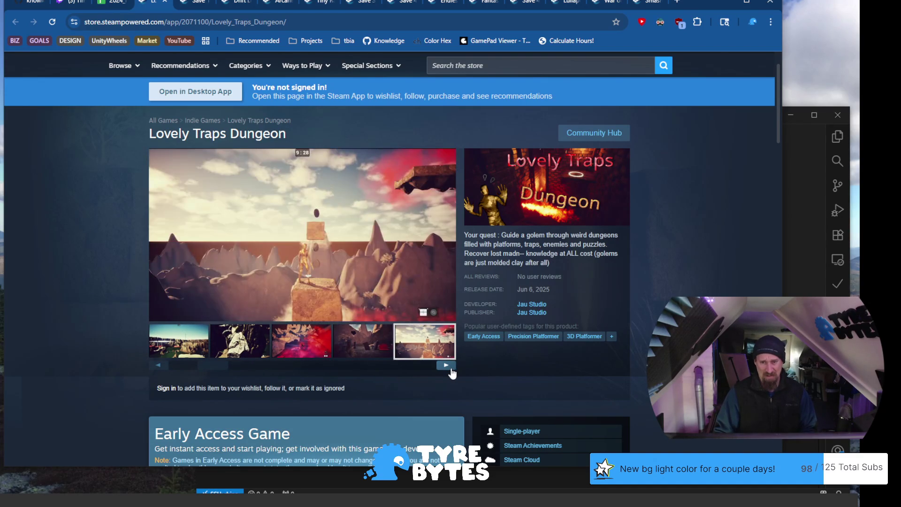
click(450, 369)
click(450, 370)
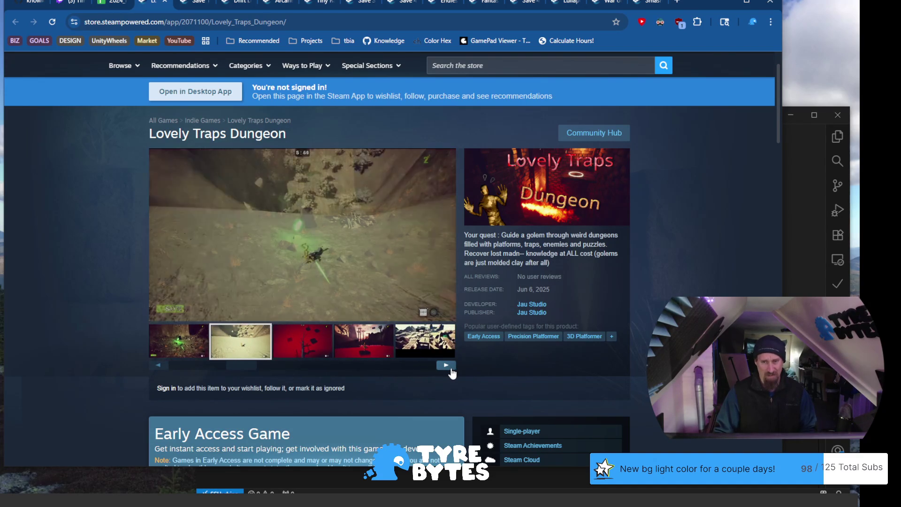
Step back through the screenshots, select the page URL, and return to the spreadsheet
click(163, 365)
click(163, 365)
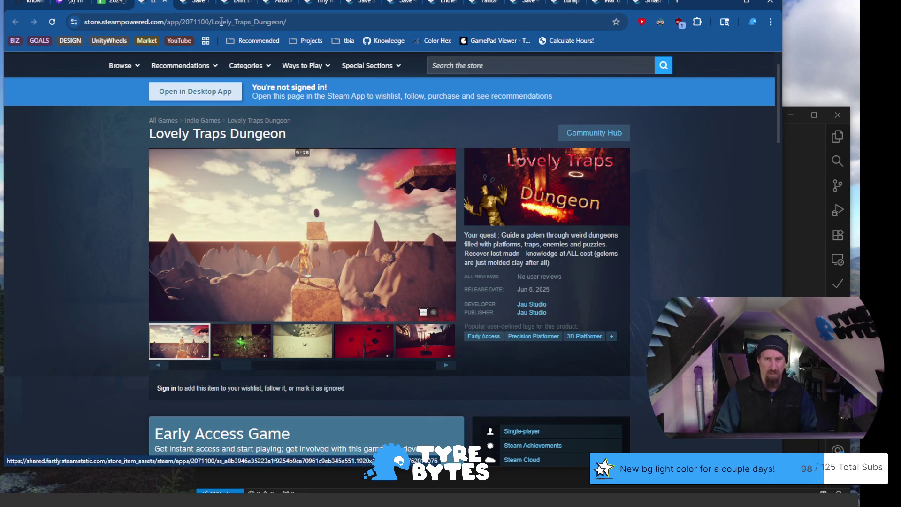
click(186, 23)
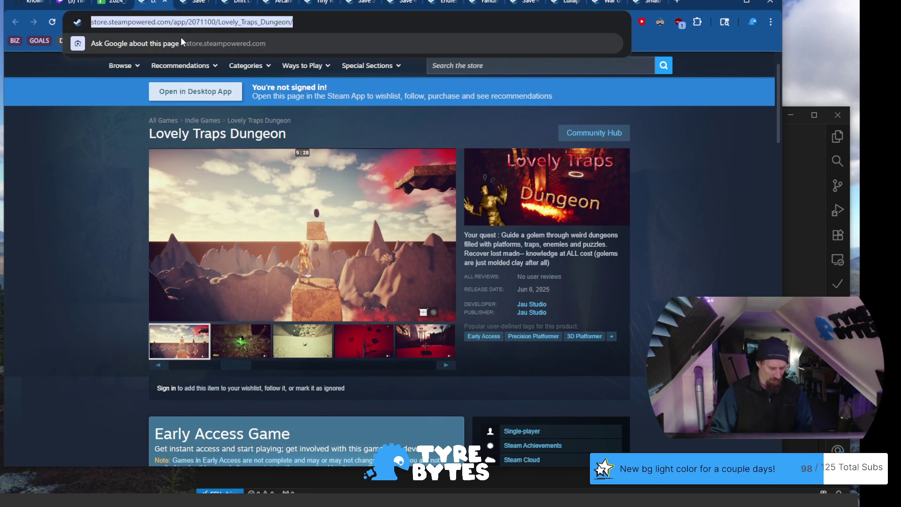
click(112, 7)
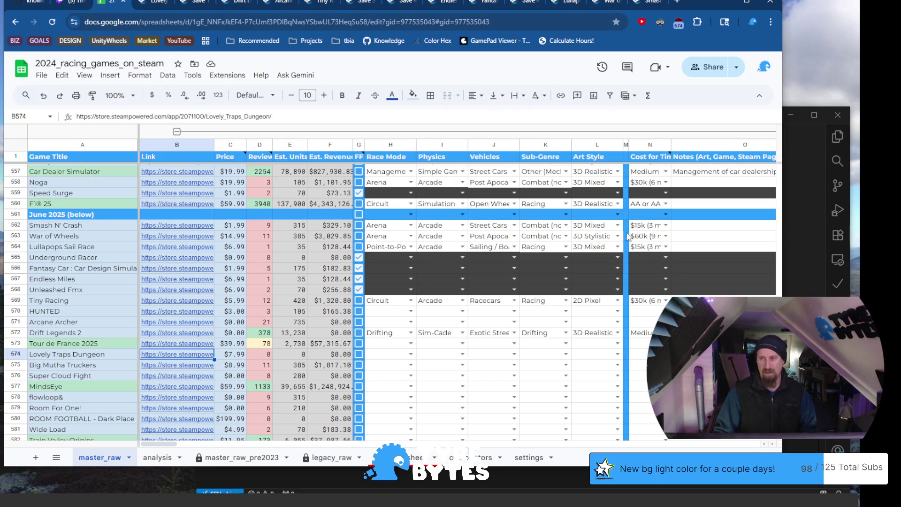
Rerun the ./collector --ignore command in the terminal and check the results in Sheets
click(446, 480)
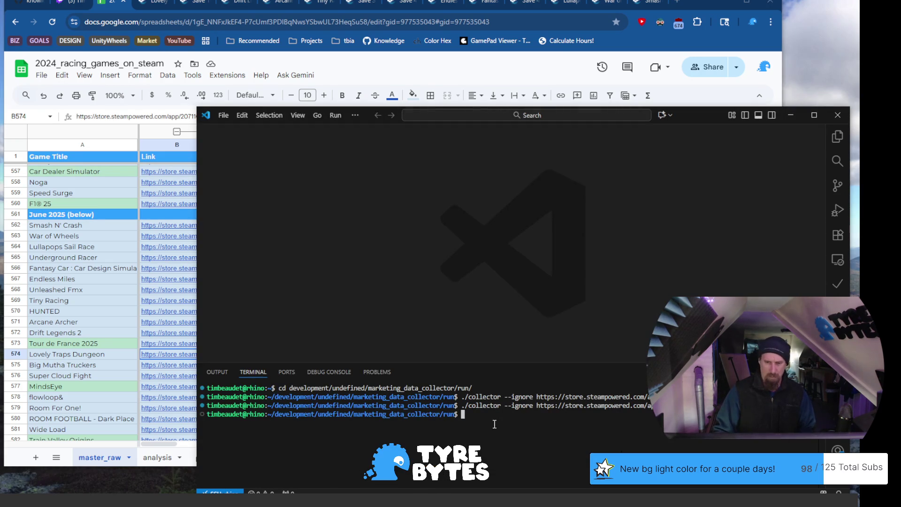
key(Up)
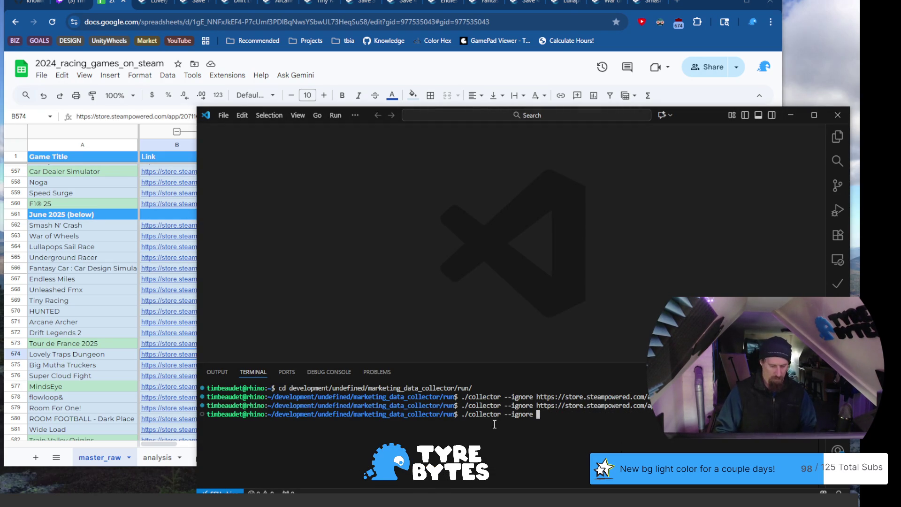
key(Return)
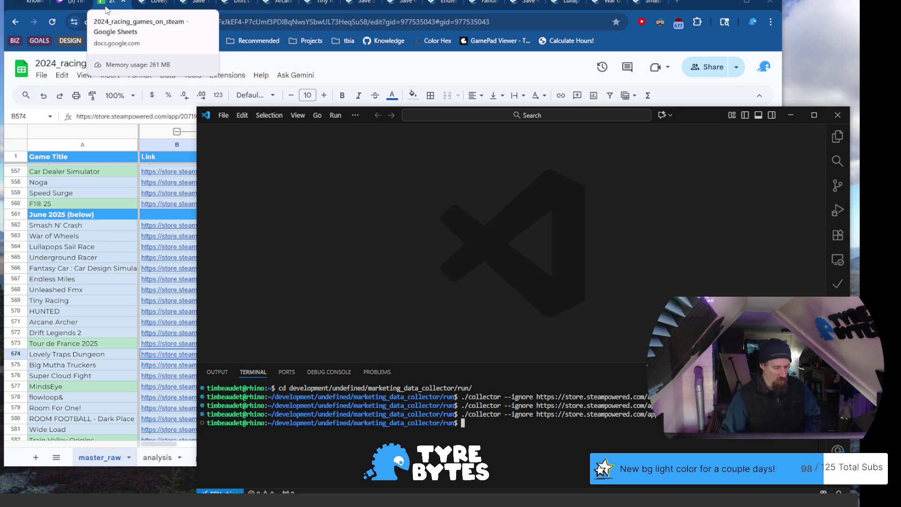
click(107, 9)
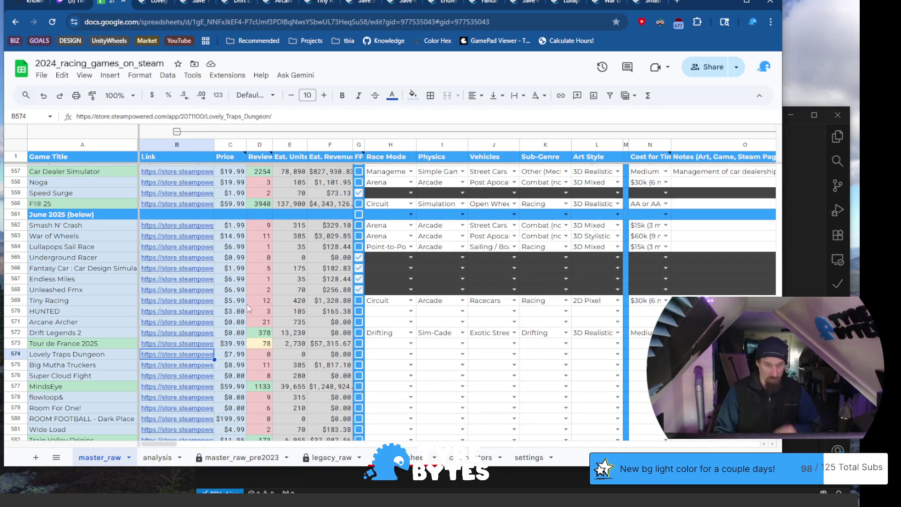
click(556, 474)
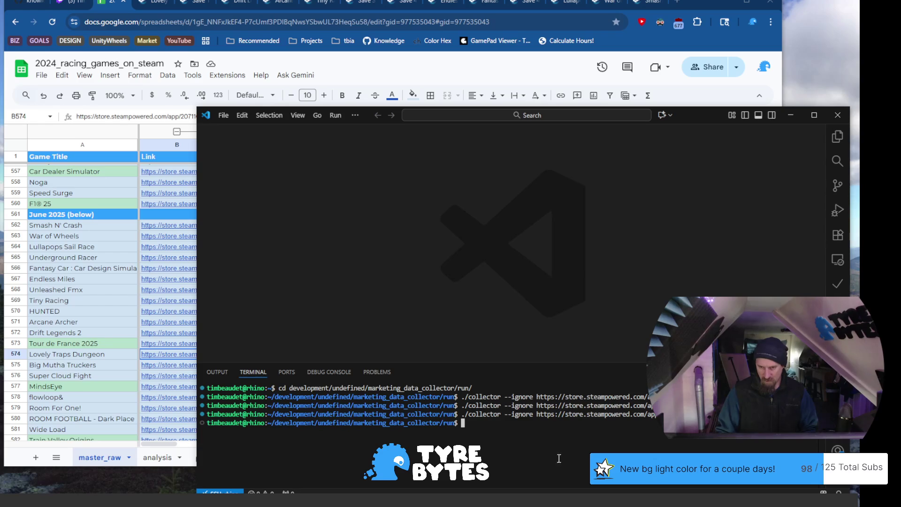
click(85, 365)
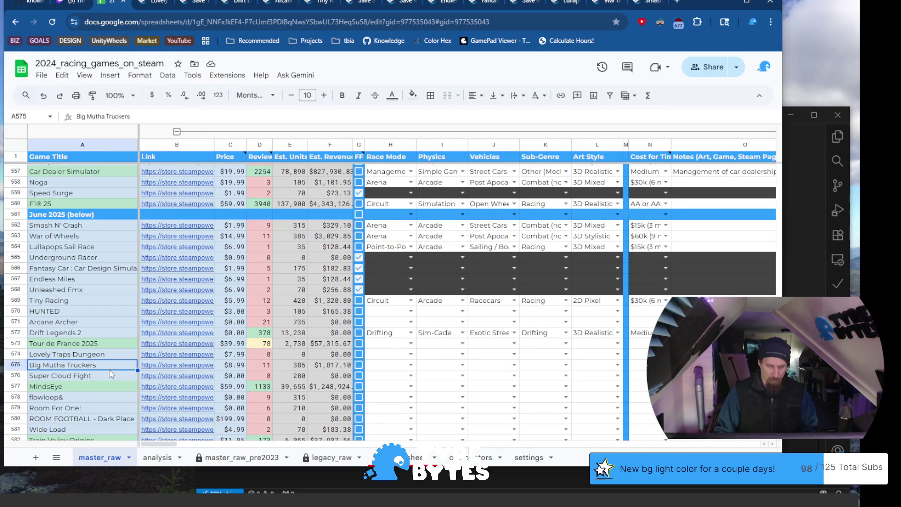
Minimize the spreadsheet and view the fourth screenshot on the Big Mutha Truckers Steam page
mouse_move(156, 368)
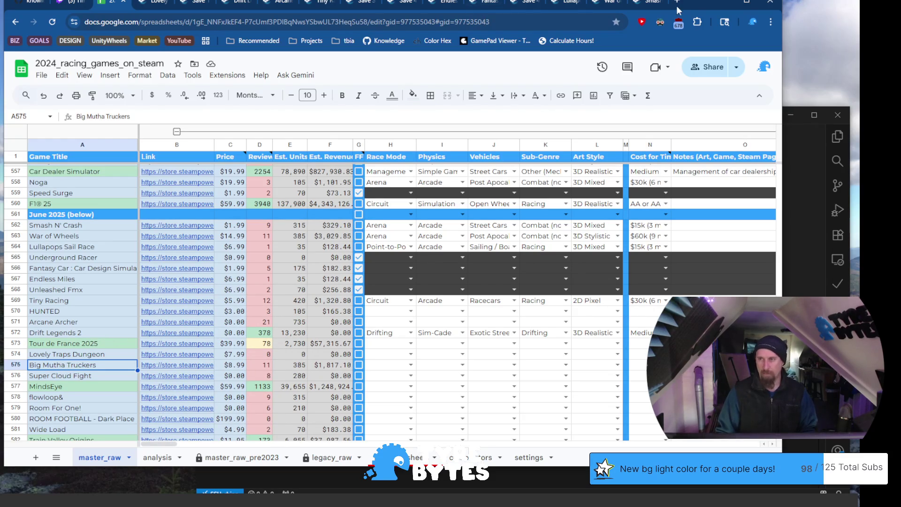
drag(695, 4, 686, 9)
click(714, 6)
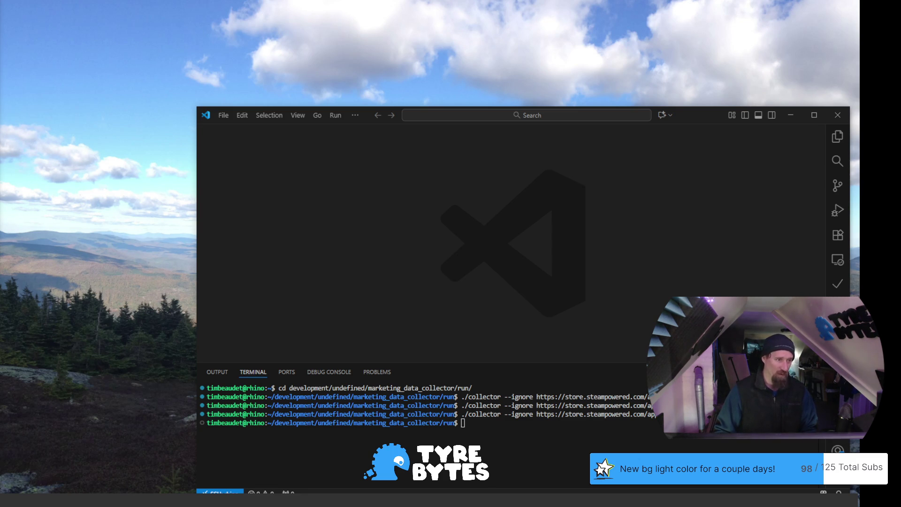
key(alt+Tab)
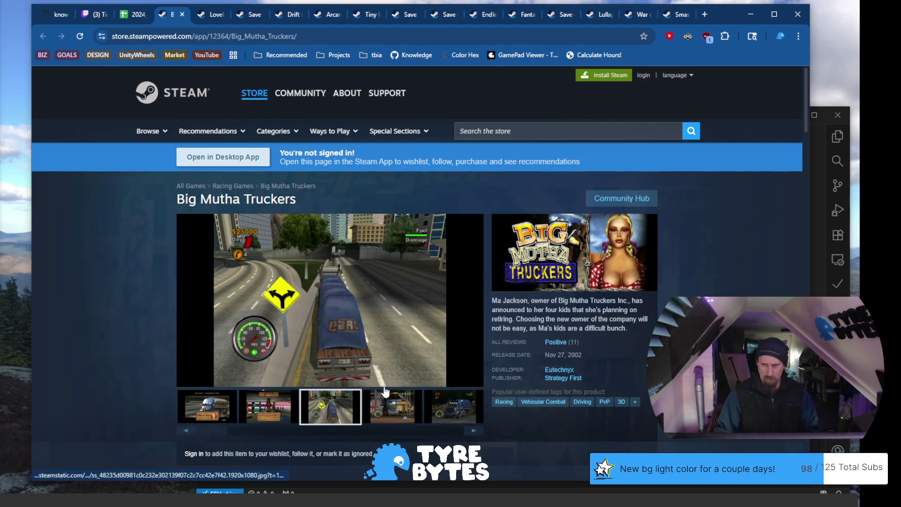
click(396, 405)
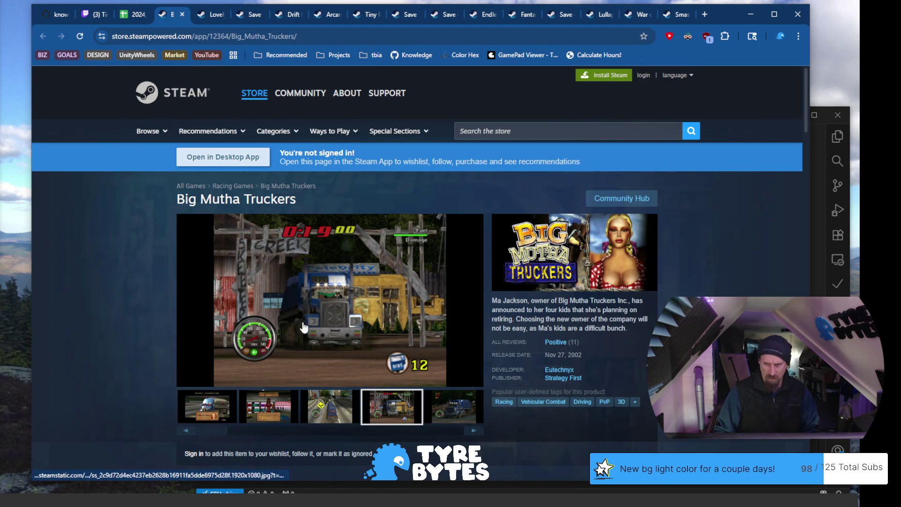
Read through the Big Mutha Truckers description, then return to the 2024_racing_games_on_steam sheet
scroll(301, 309, down, 3)
drag(545, 156, 618, 176)
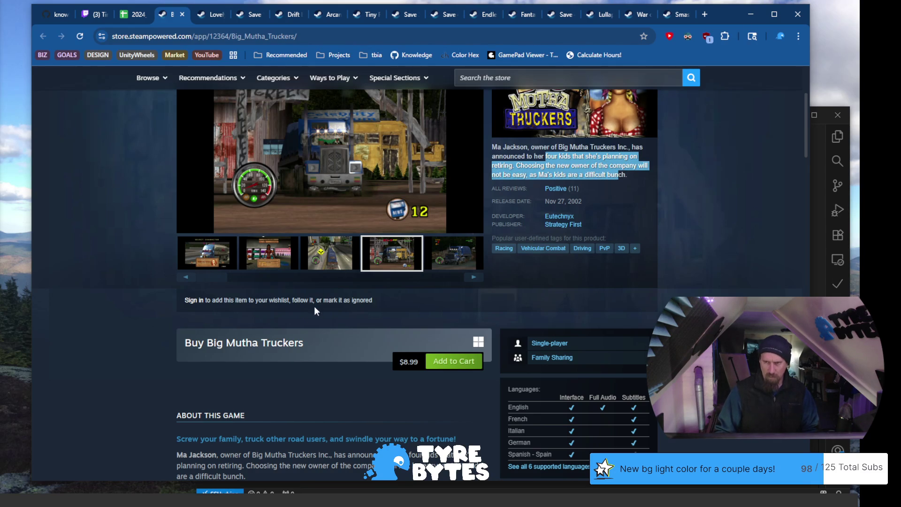
scroll(315, 307, down, 5)
scroll(297, 311, down, 6)
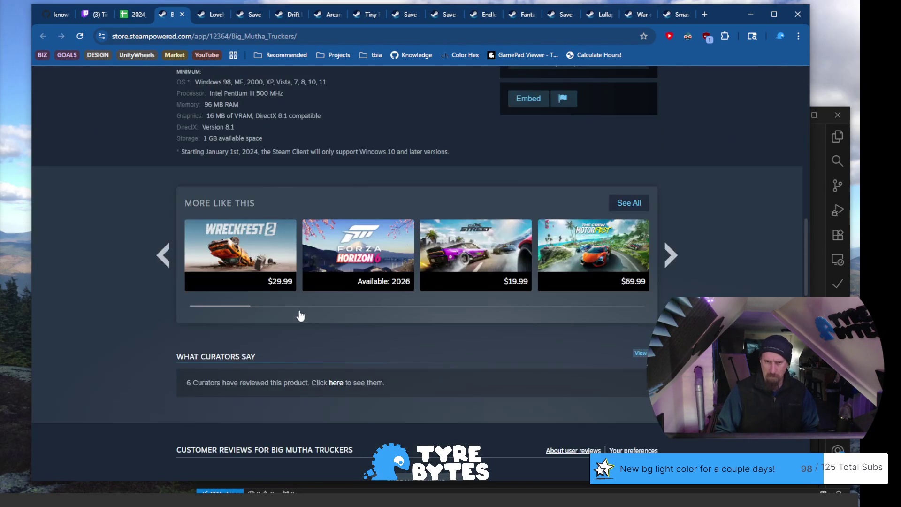
scroll(303, 310, up, 7)
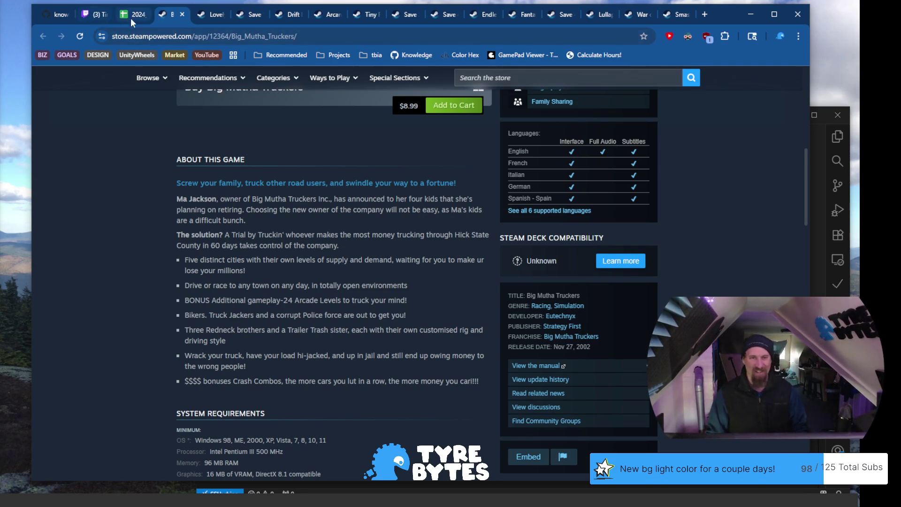
scroll(281, 250, up, 6)
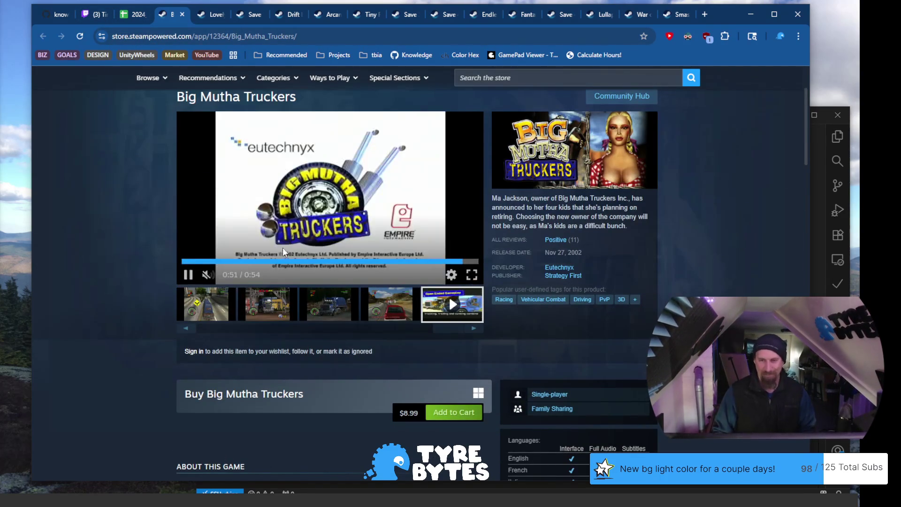
click(133, 16)
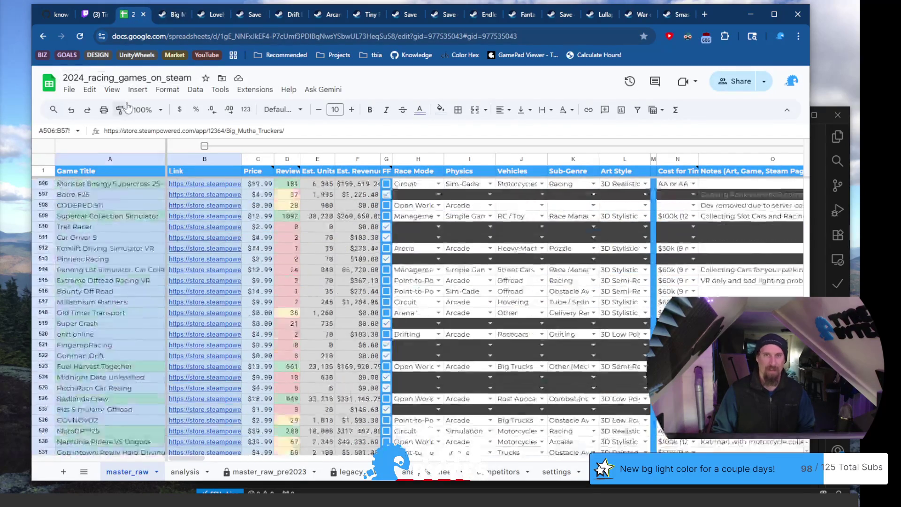
Close the Big Mutha Truckers tab and scroll master_raw down to select its row 575
click(180, 16)
click(181, 13)
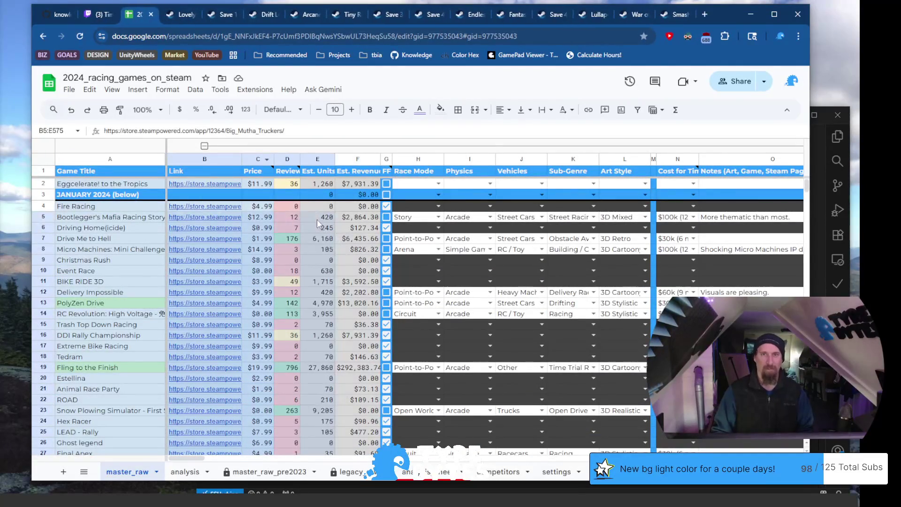
scroll(291, 294, down, 20)
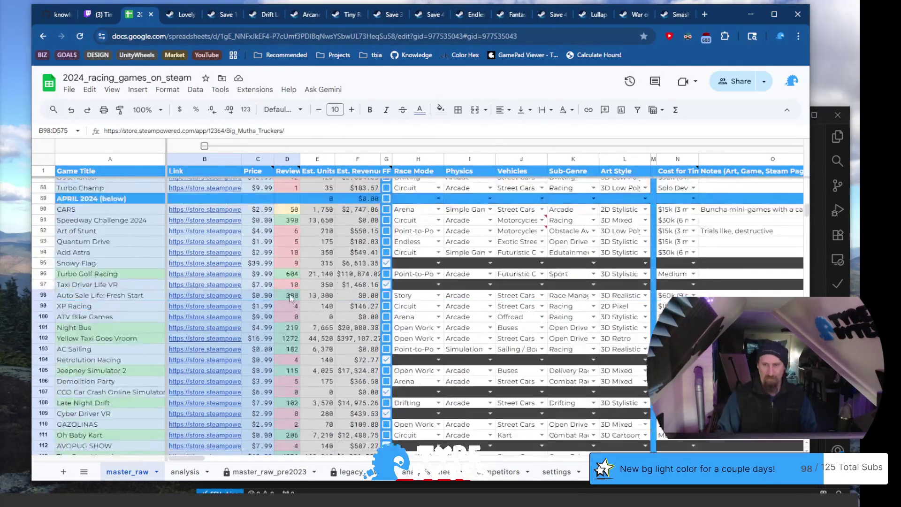
scroll(294, 293, down, 20)
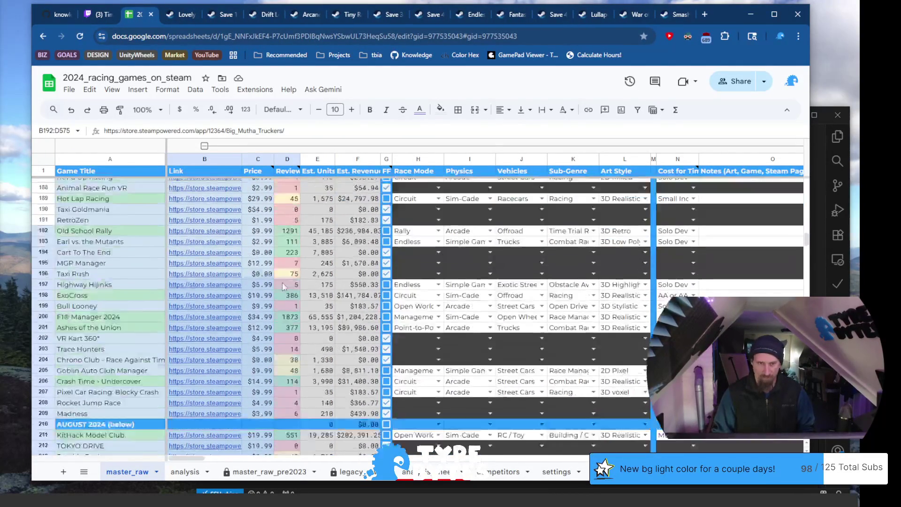
scroll(282, 287, down, 20)
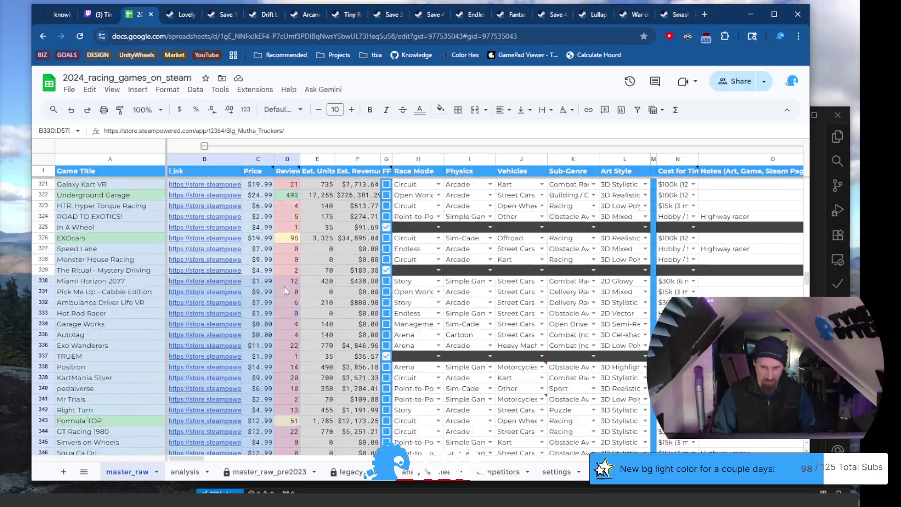
scroll(290, 290, down, 7)
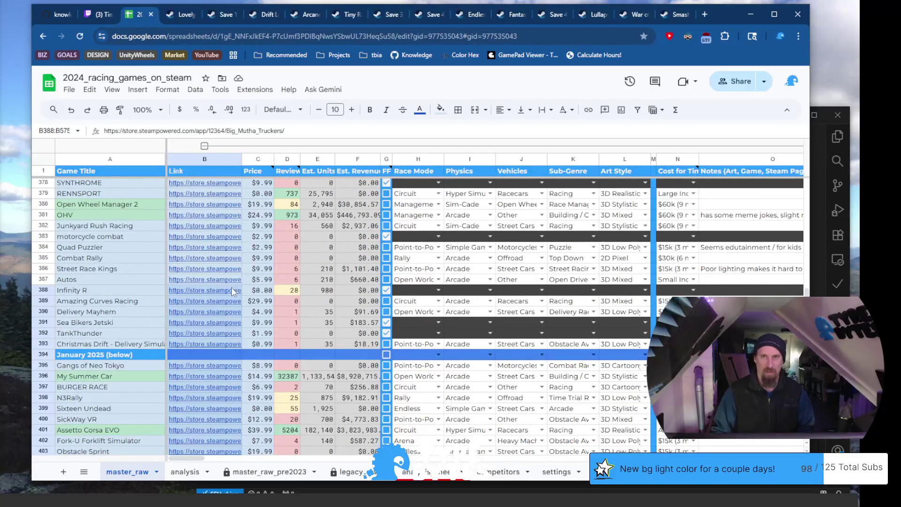
scroll(244, 292, down, 20)
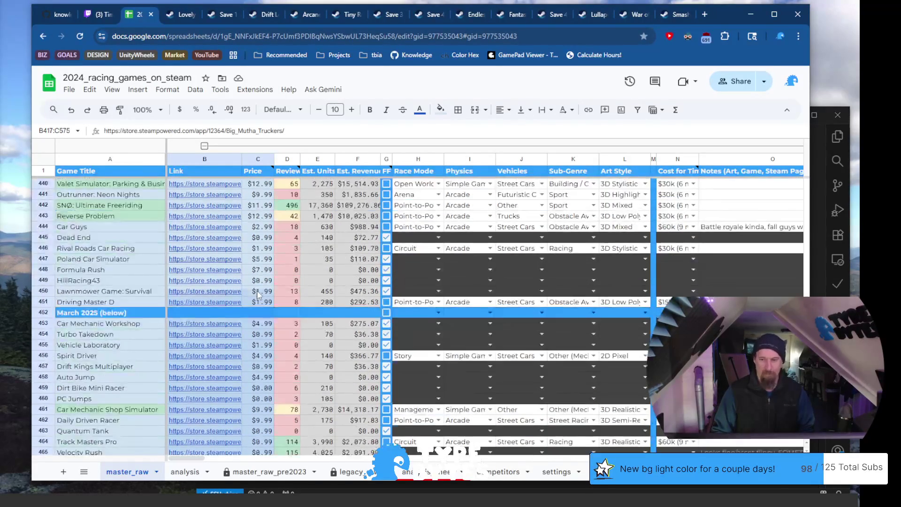
scroll(257, 294, down, 20)
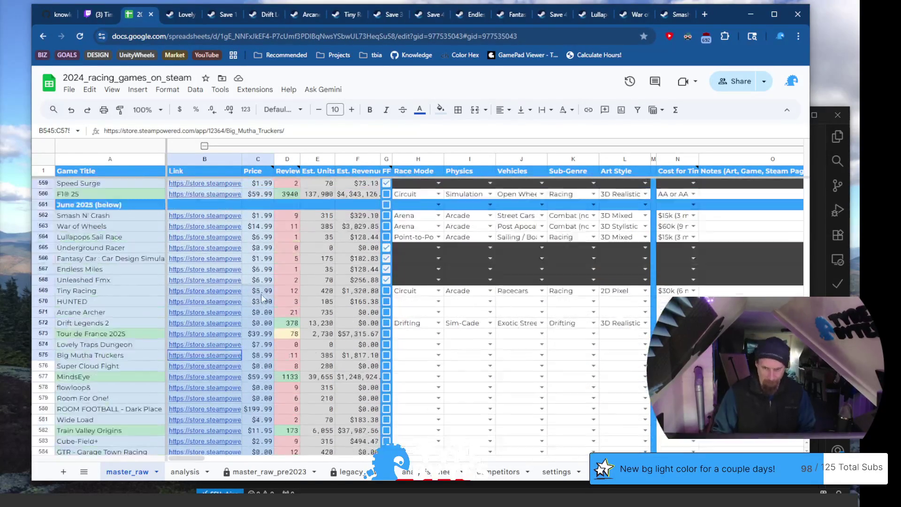
mouse_move(262, 298)
mouse_down()
mouse_move(211, 262)
mouse_move(62, 257)
mouse_move(94, 274)
mouse_move(112, 257)
mouse_move(437, 256)
mouse_up()
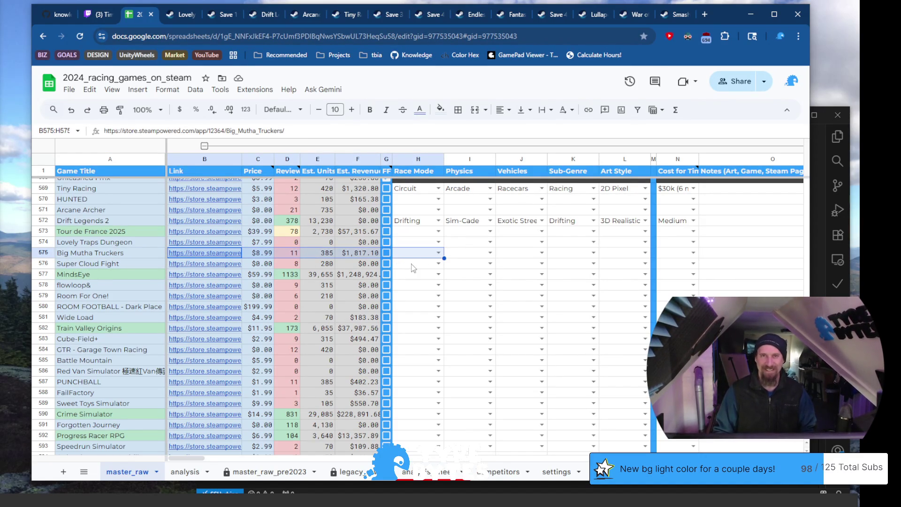
Set H575's race mode to Point-to-Point and I575's physics to Arcade
click(418, 256)
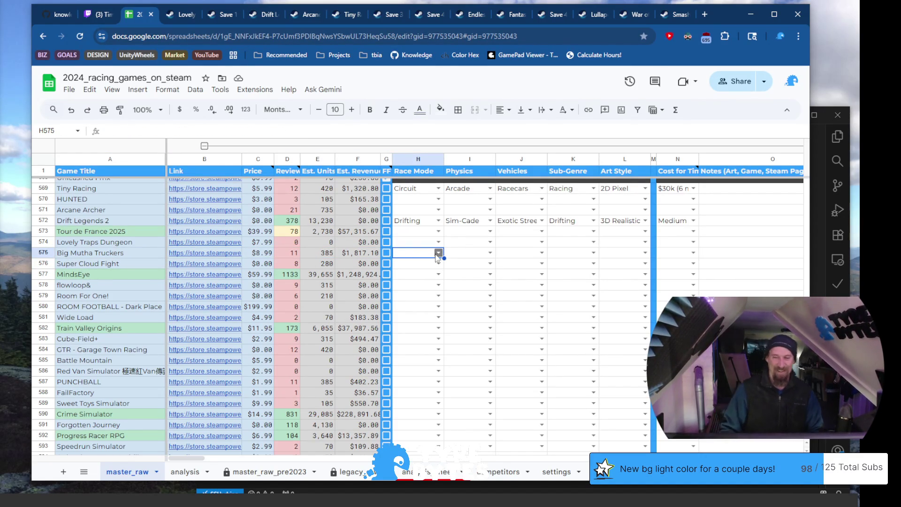
click(439, 253)
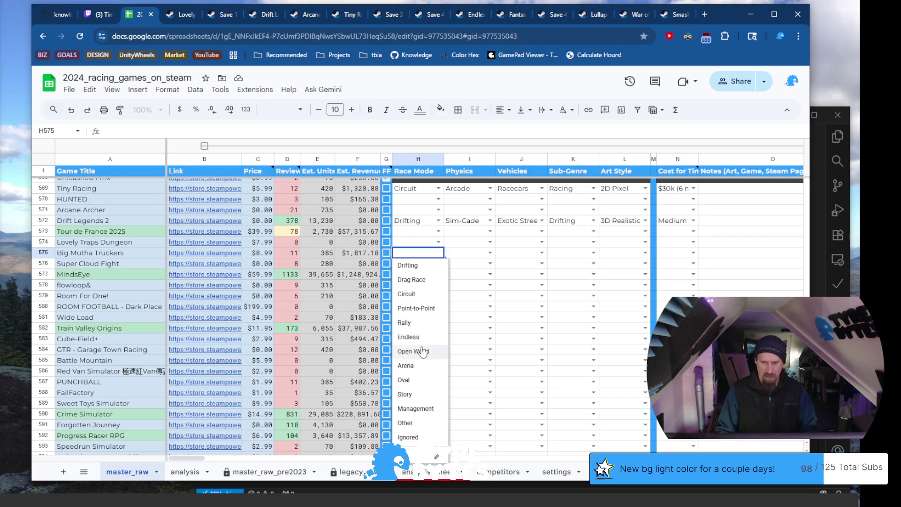
click(428, 308)
click(489, 252)
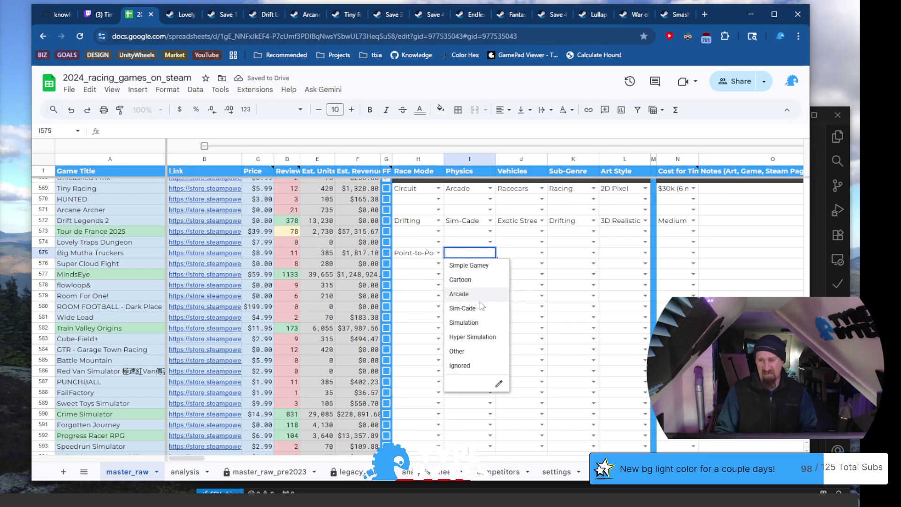
click(478, 293)
Pick Big Trucks from the J575 vehicles dropdown for Big Mutha Truckers
click(542, 253)
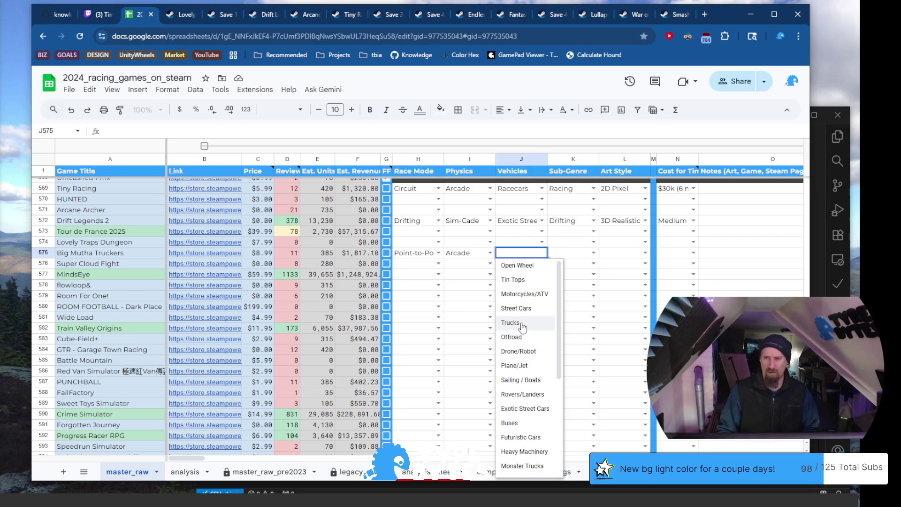
scroll(526, 324, down, 2)
scroll(530, 325, up, 2)
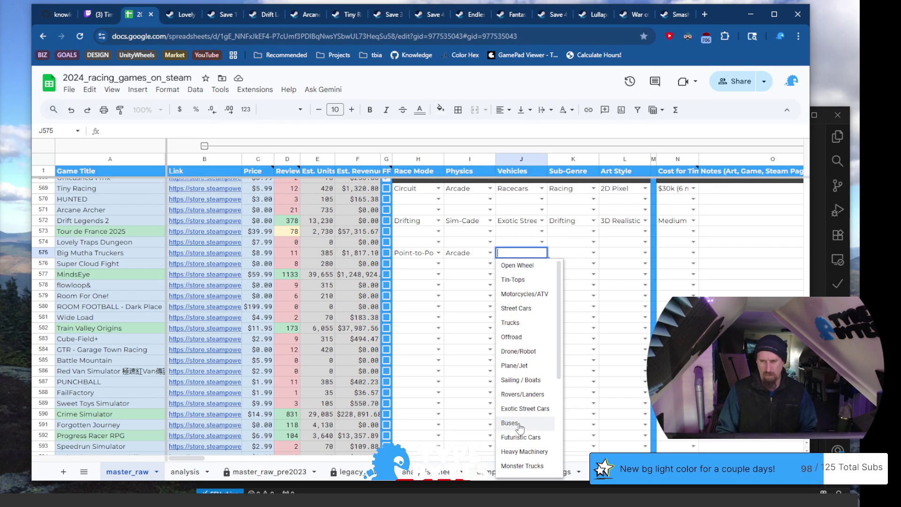
scroll(519, 428, down, 1)
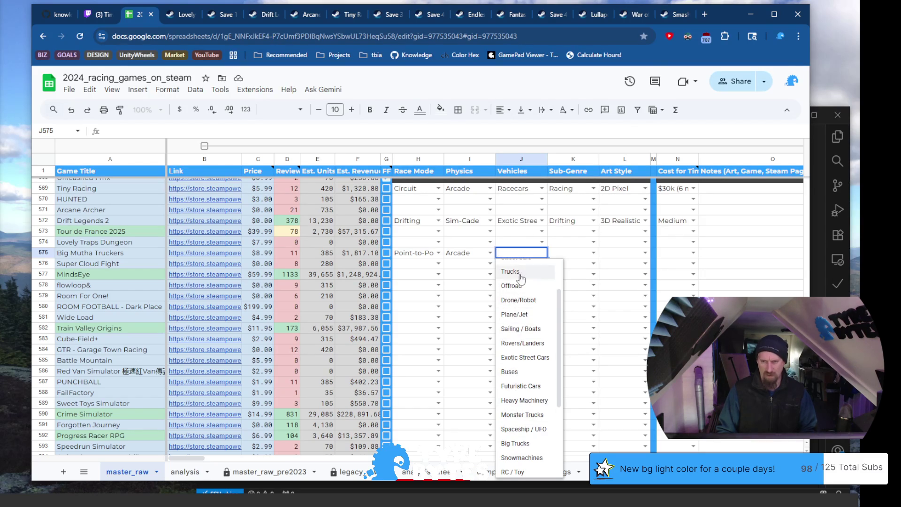
click(530, 444)
Choose Time Trial Racing for K575's sub-genre, then show the Steam link preview in B575
click(593, 253)
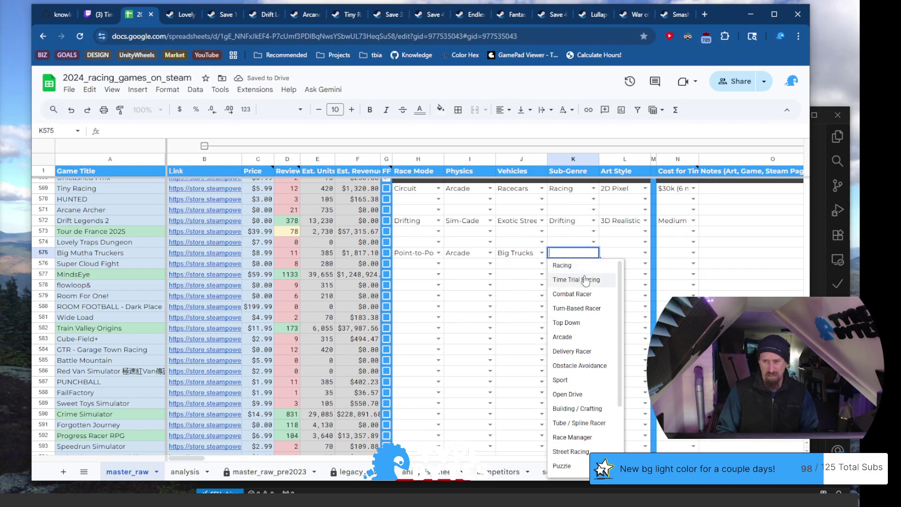
key(ctrl+Tab)
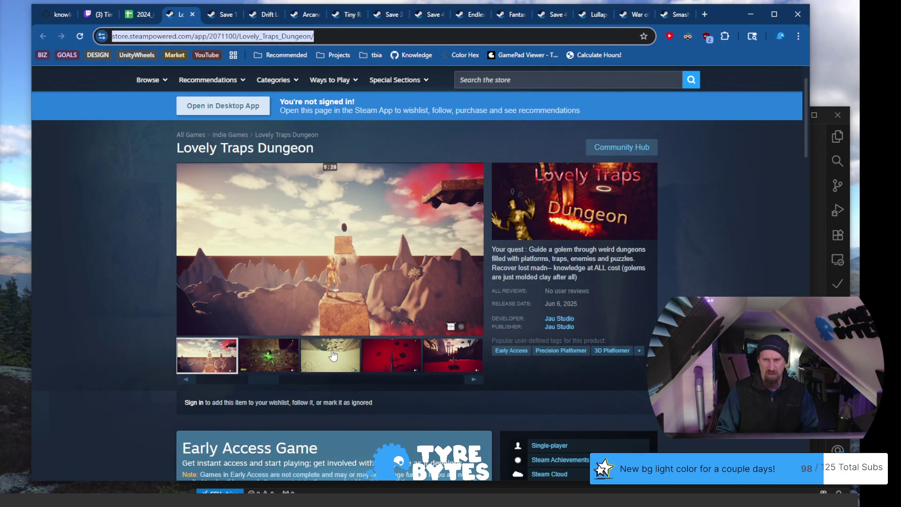
click(137, 15)
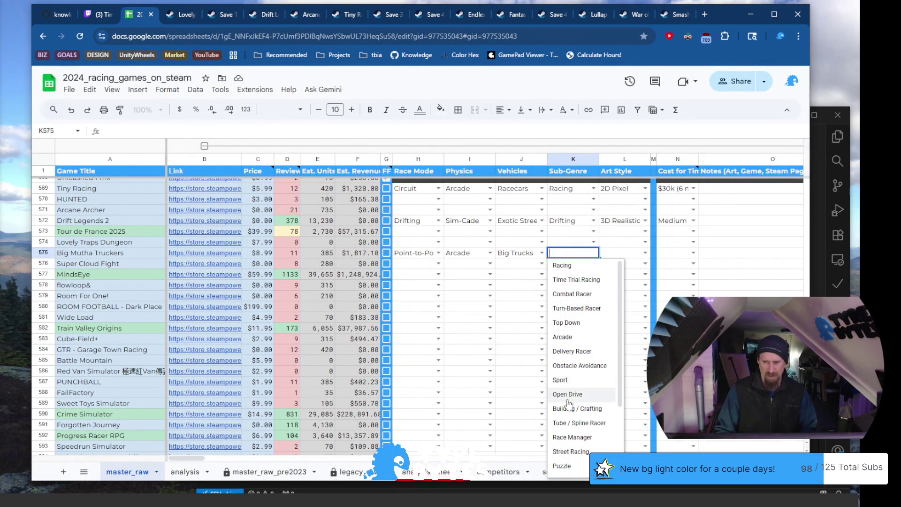
scroll(586, 401, down, 1)
scroll(588, 402, down, 1)
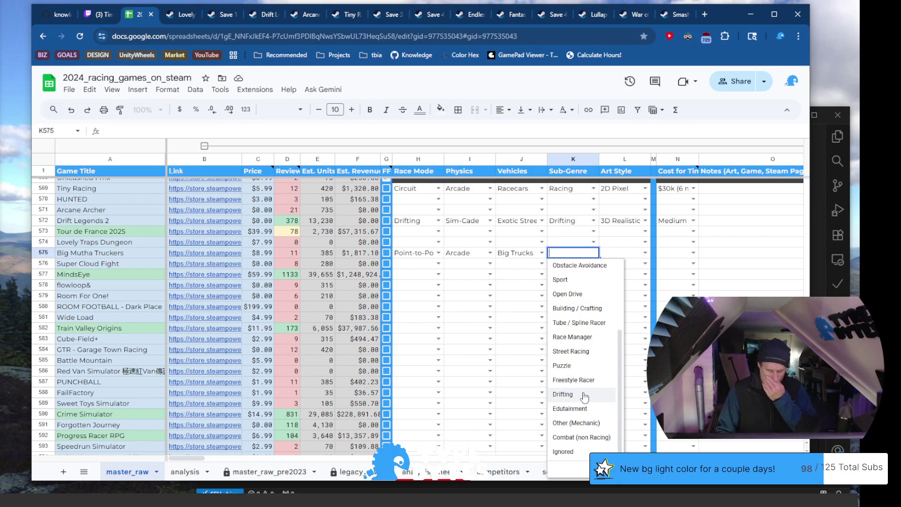
scroll(582, 396, up, 3)
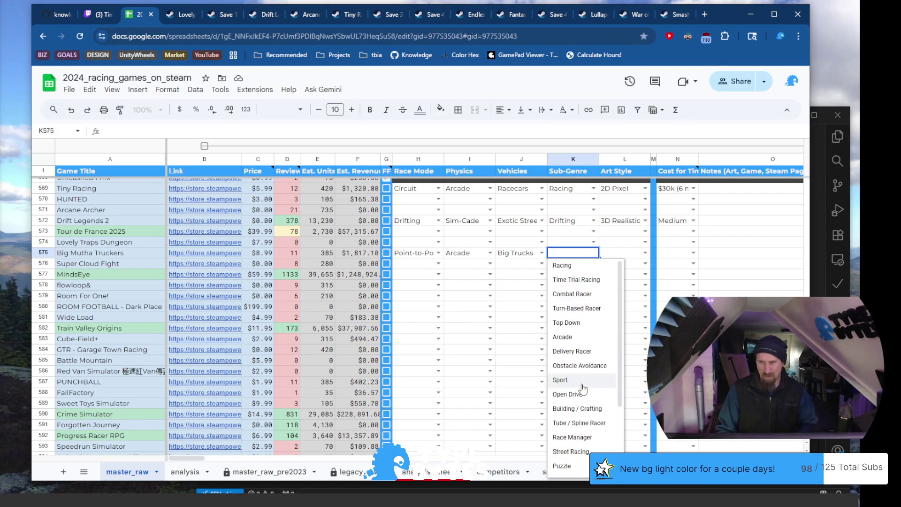
click(590, 281)
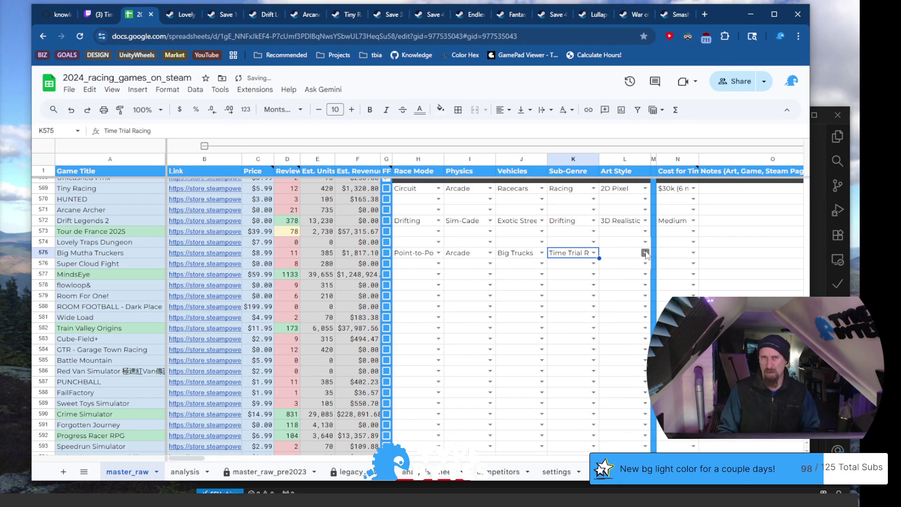
click(646, 254)
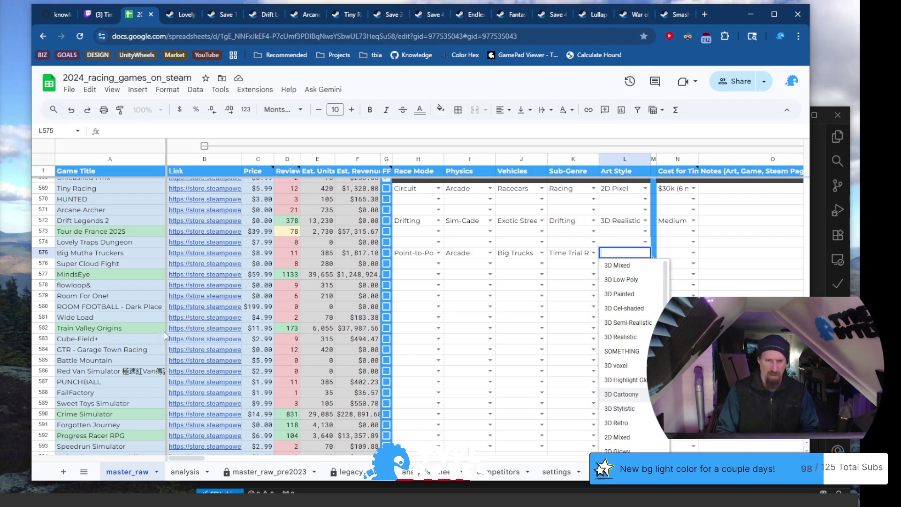
click(183, 254)
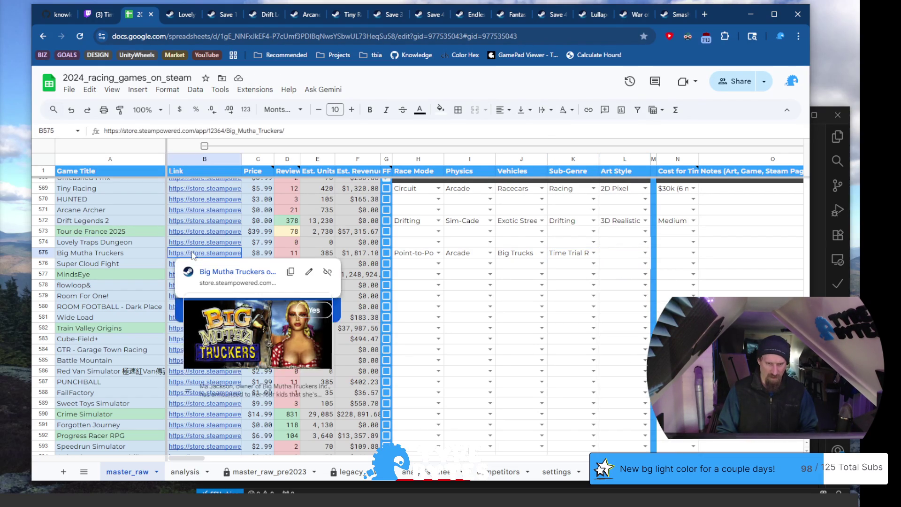
click(217, 276)
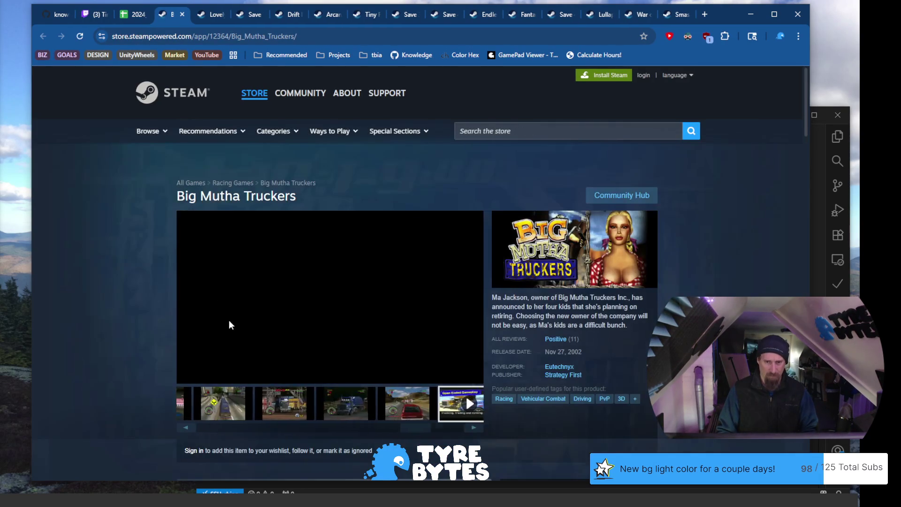
click(275, 418)
click(328, 416)
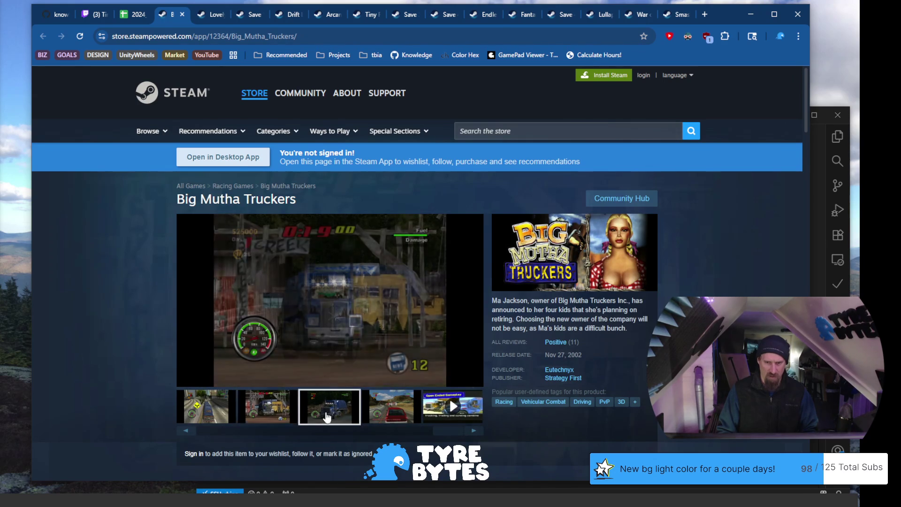
click(373, 413)
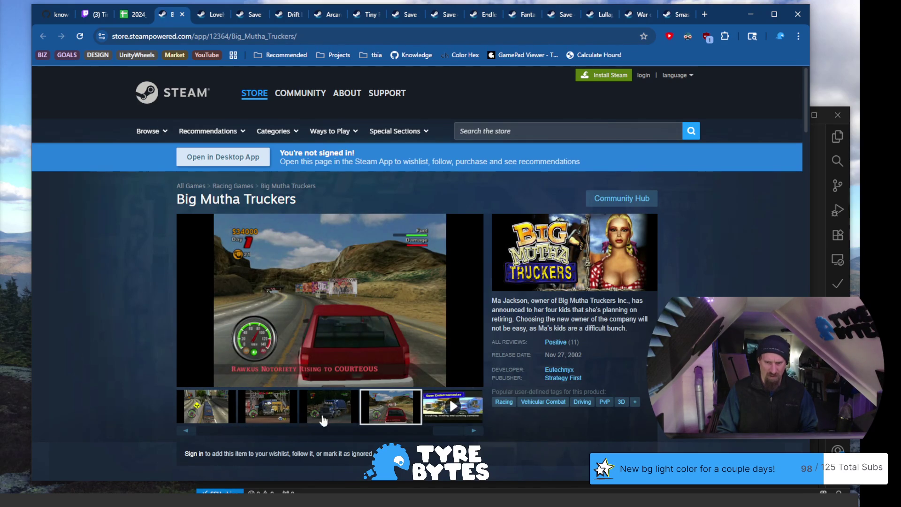
drag(436, 432, 247, 434)
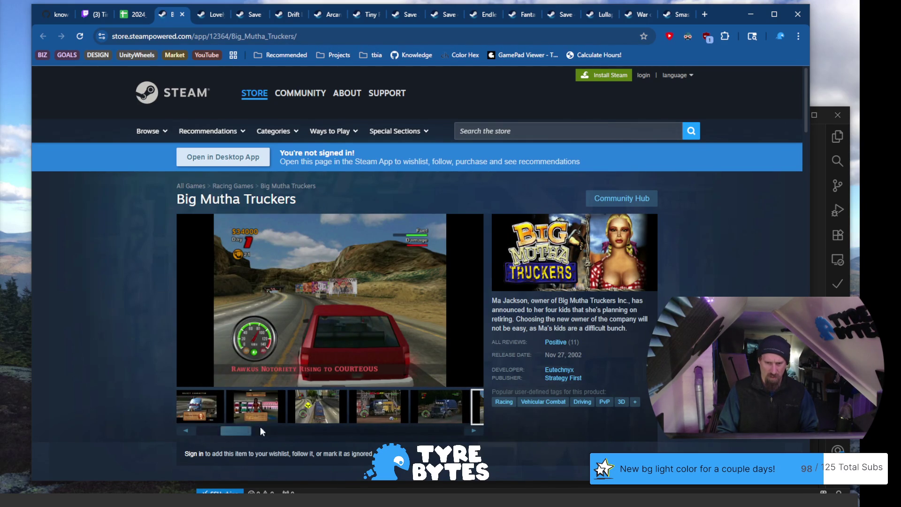
click(308, 412)
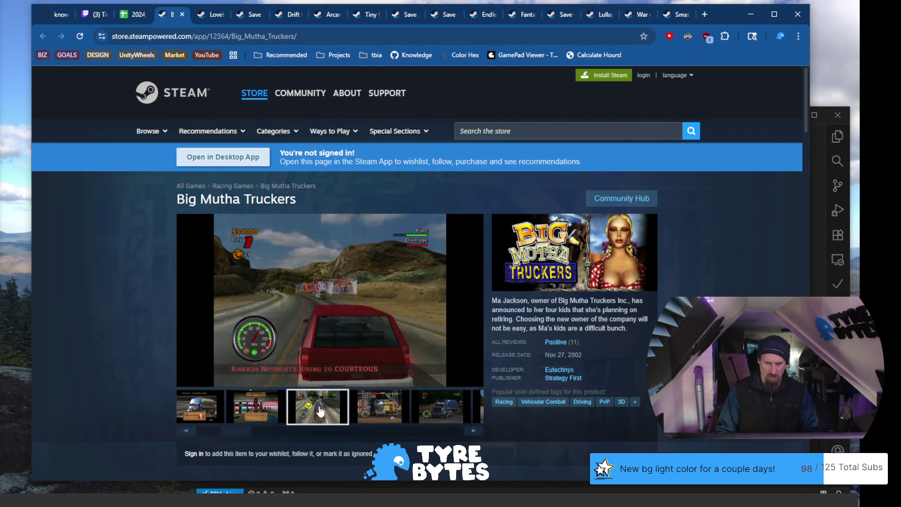
click(373, 412)
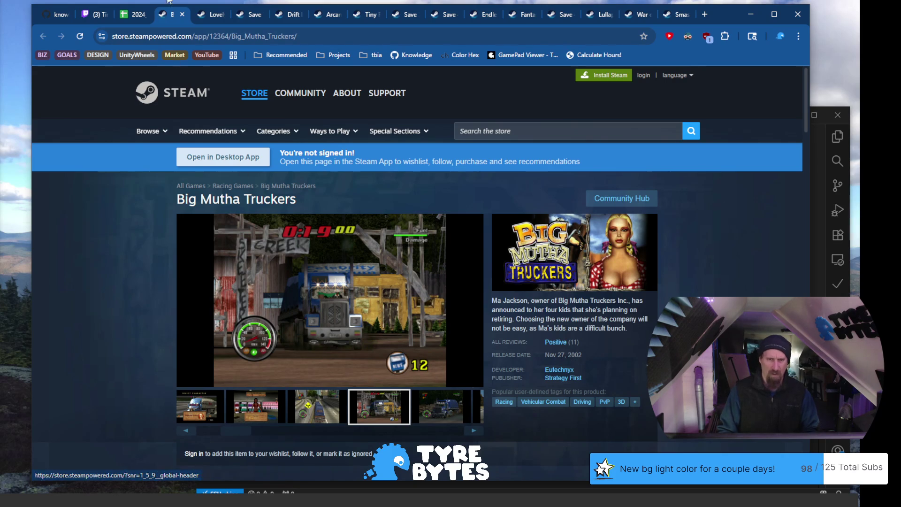
click(182, 14)
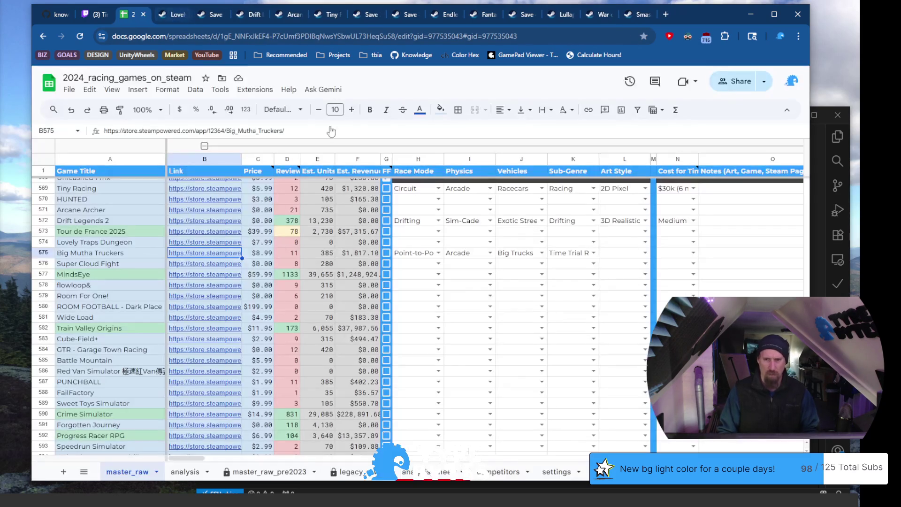
Tag row 575 with 3D Retro art style and $30k (6 month) team cost, then preview B576's link
click(645, 252)
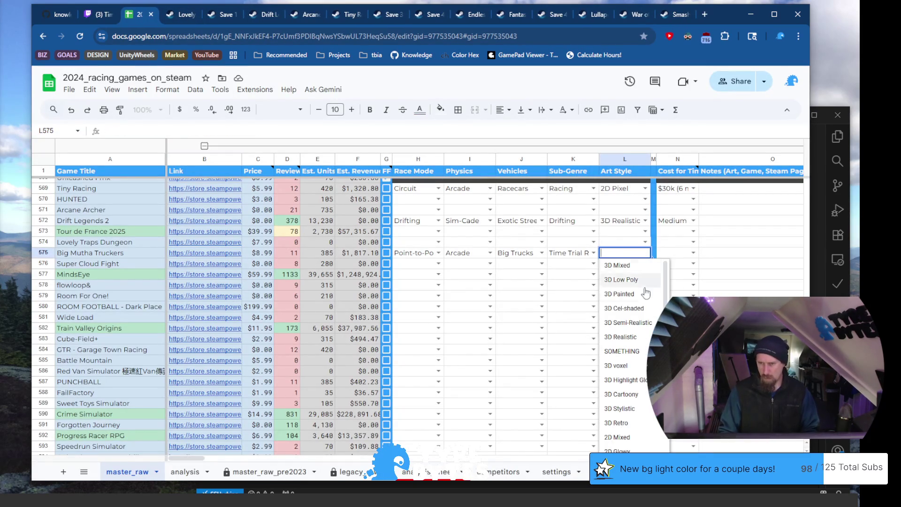
click(634, 422)
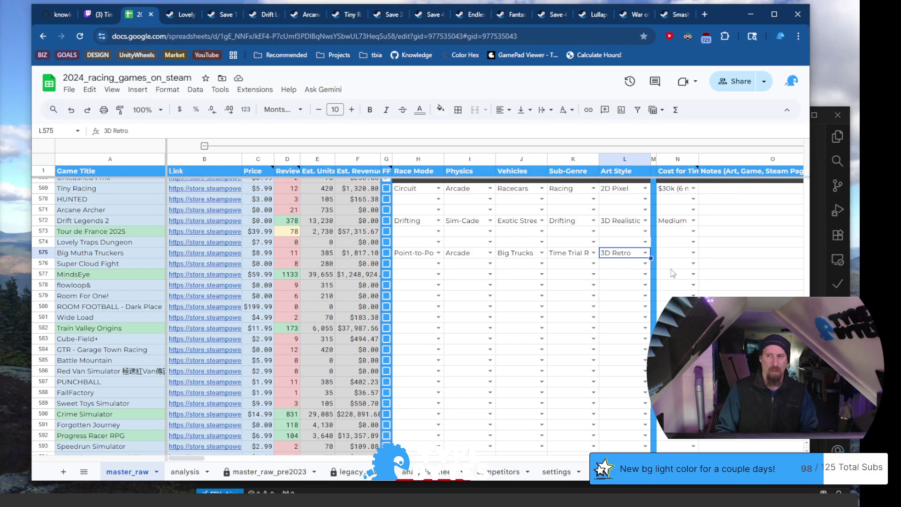
click(693, 253)
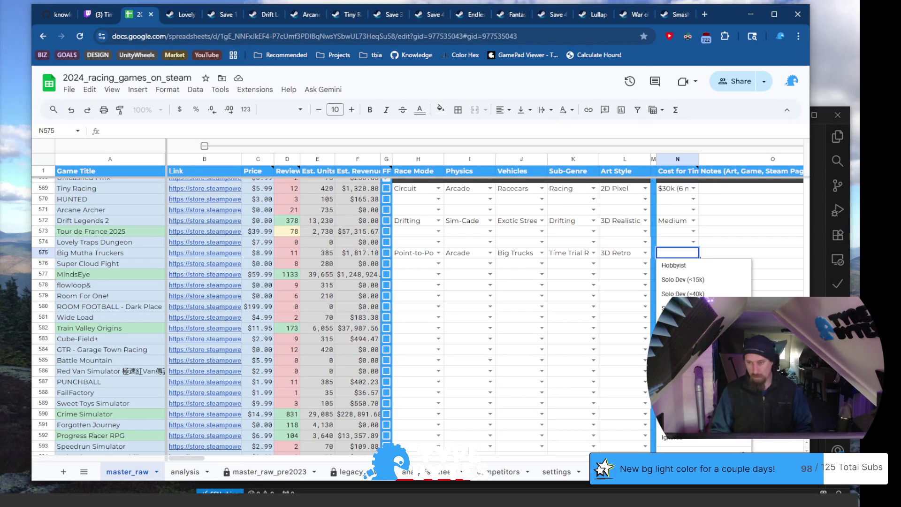
click(683, 322)
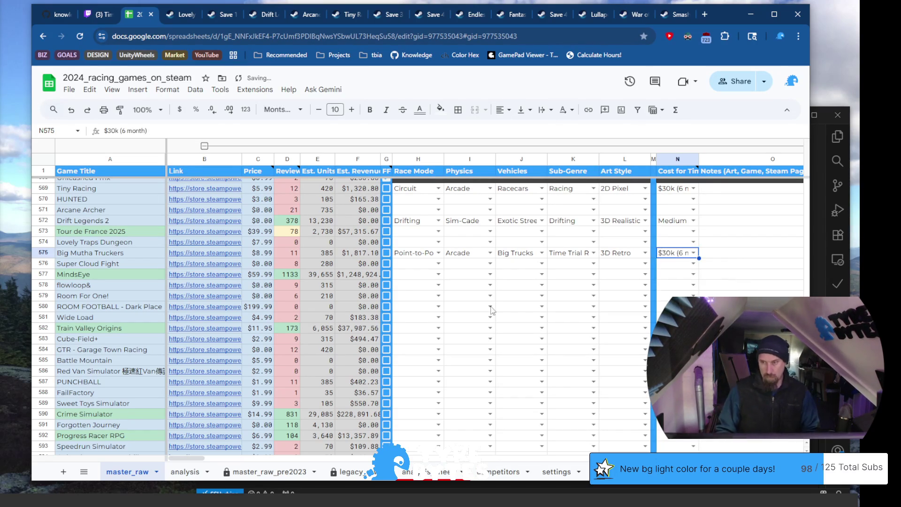
click(131, 266)
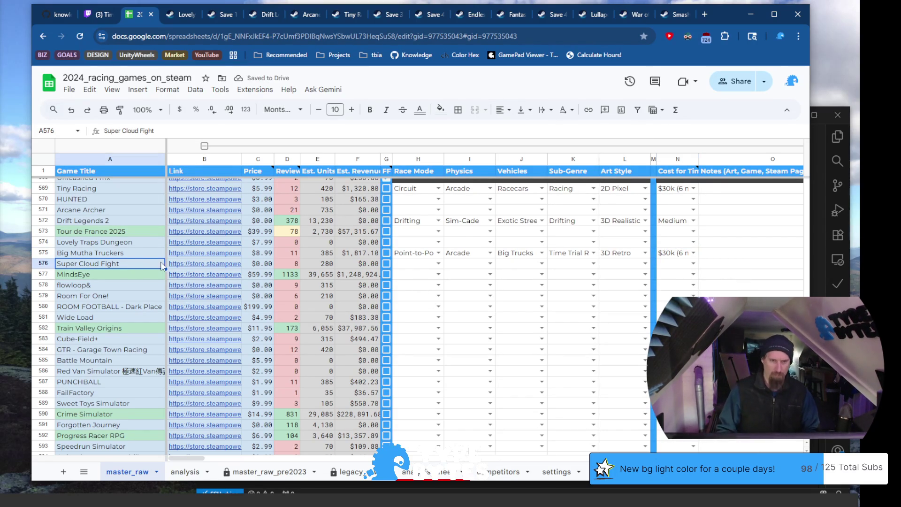
click(210, 268)
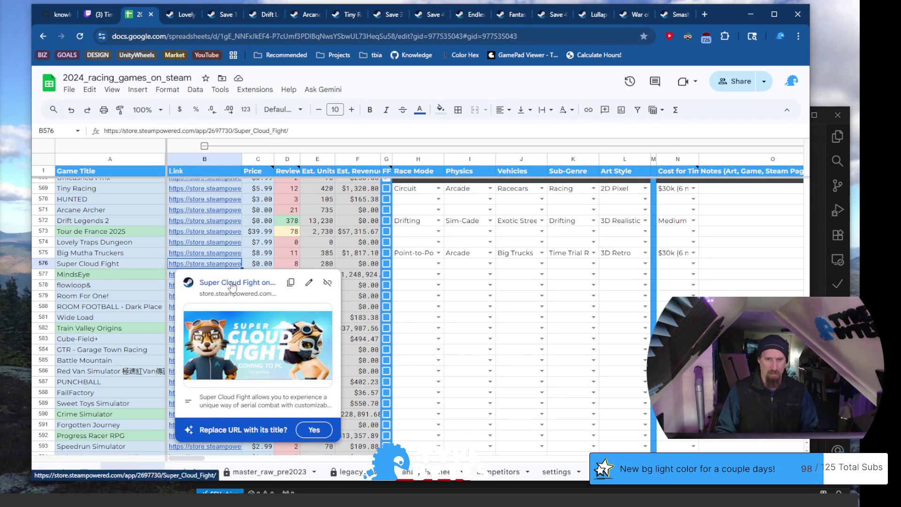
Open Super Cloud Fight's store page and browse its screenshots up to the second trailer
click(225, 280)
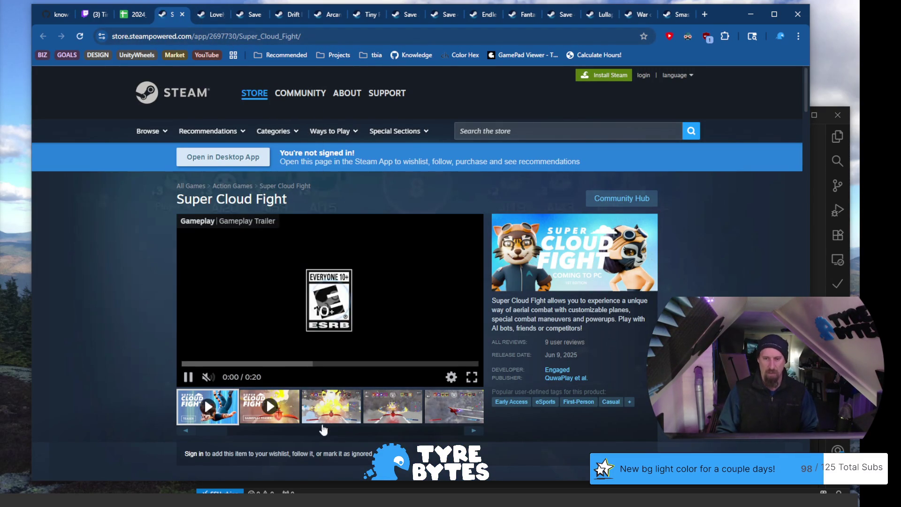
click(315, 419)
click(384, 409)
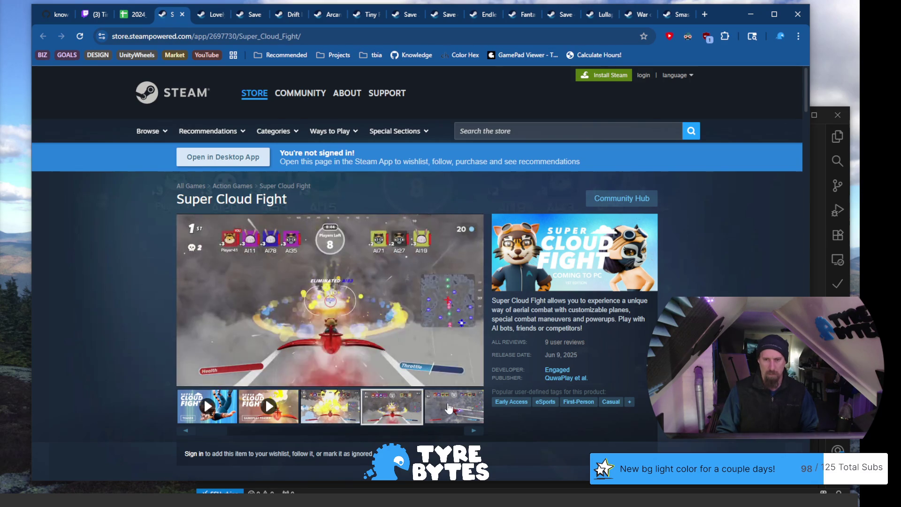
click(446, 410)
click(471, 431)
click(472, 432)
click(473, 431)
click(473, 432)
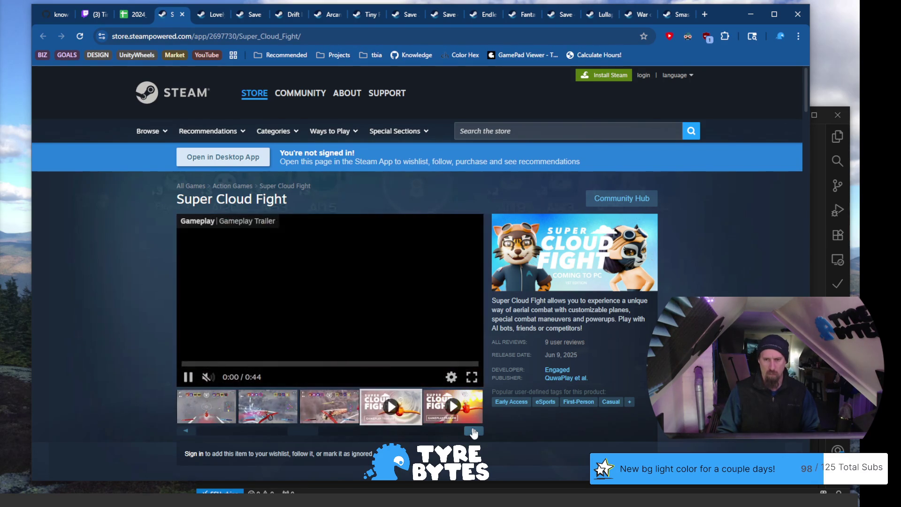
Close every open Steam store tab until only the racing games spreadsheet remains
click(276, 38)
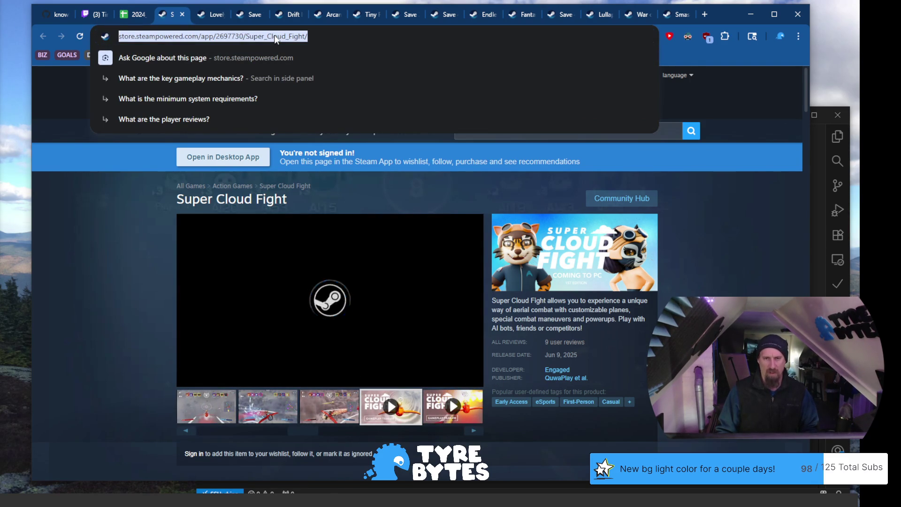
text(G)
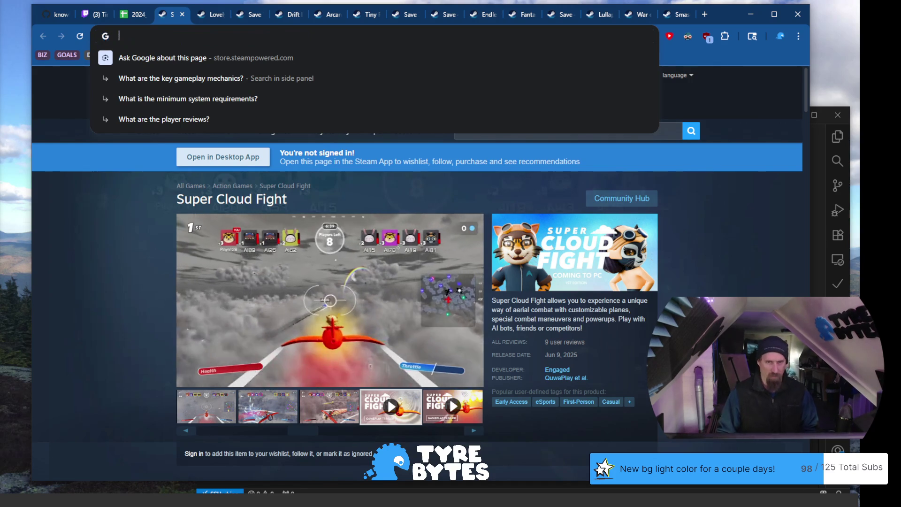
key(Escape)
middle_click(181, 15)
middle_click(182, 15)
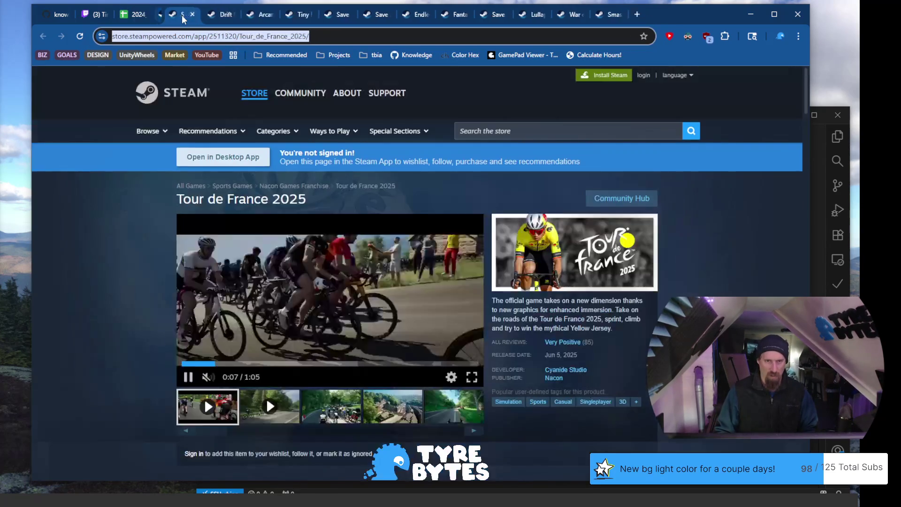
middle_click(182, 15)
middle_click(182, 16)
middle_click(183, 16)
middle_click(183, 16)
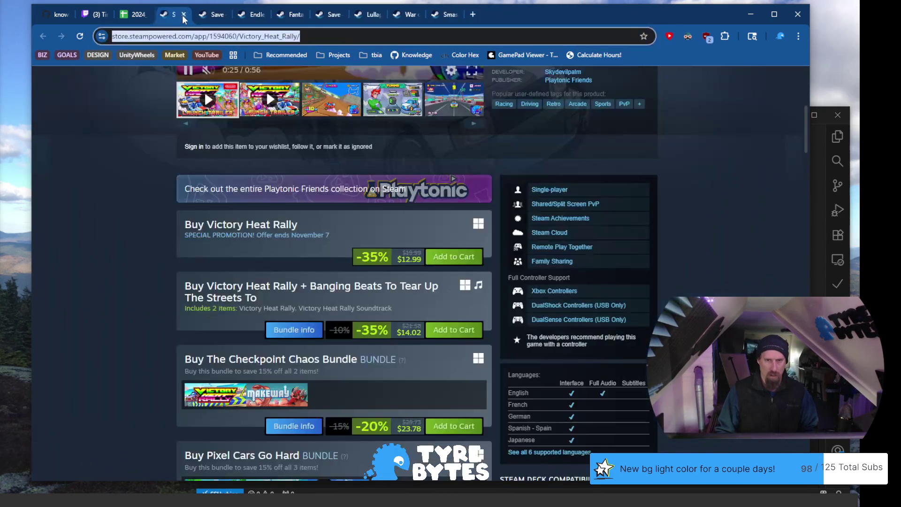
middle_click(182, 15)
click(183, 16)
click(183, 15)
click(183, 15)
click(183, 16)
click(183, 15)
click(182, 15)
click(182, 15)
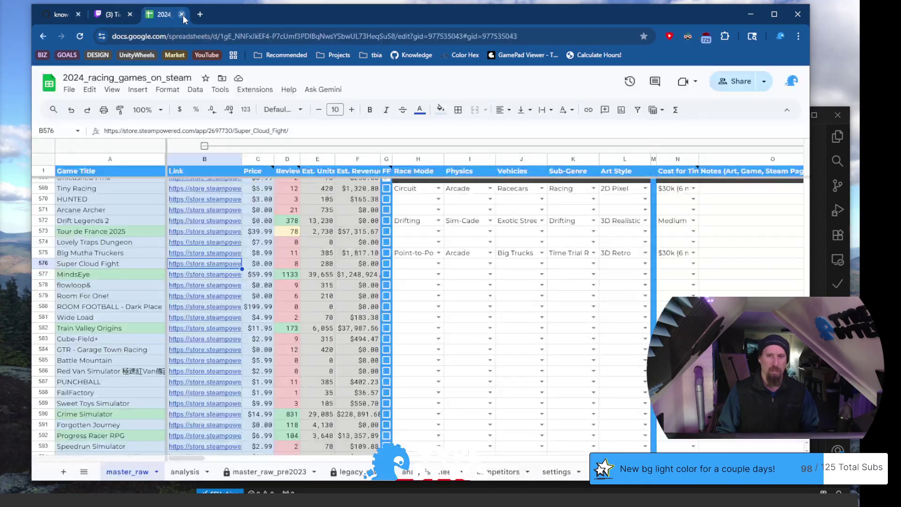
Rerun the previous ./collector --ignore command in the VS Code terminal, then return to Chrome
click(467, 492)
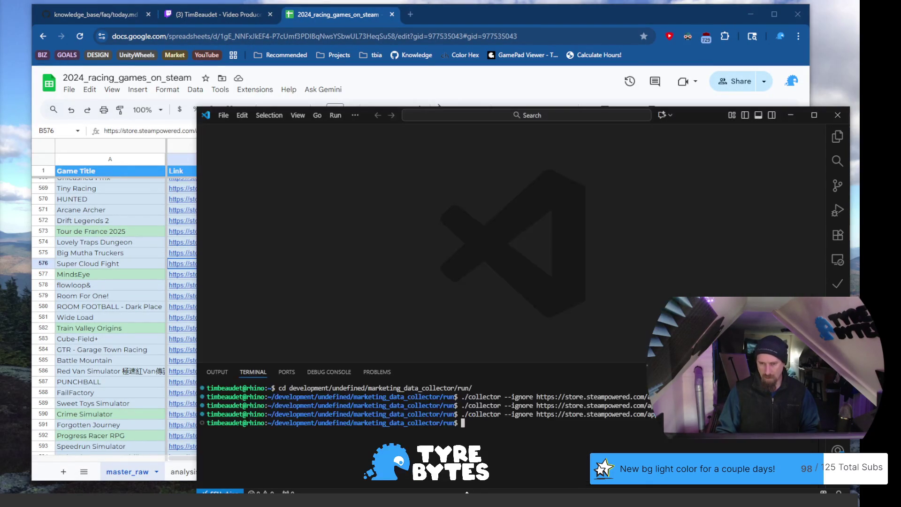
key(Up)
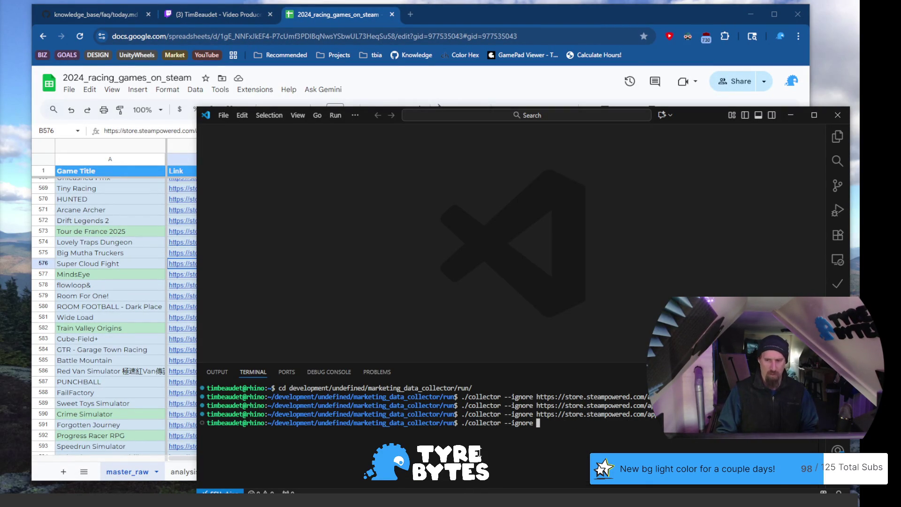
key(Return)
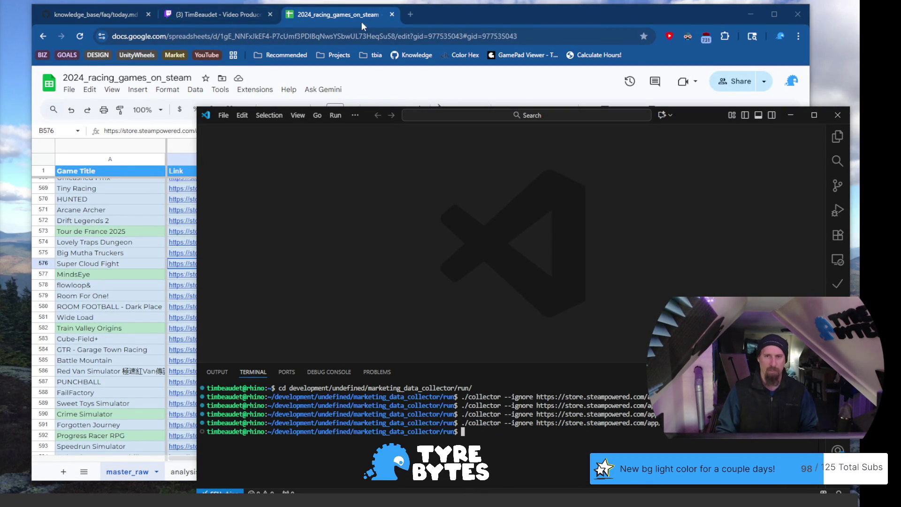
click(370, 23)
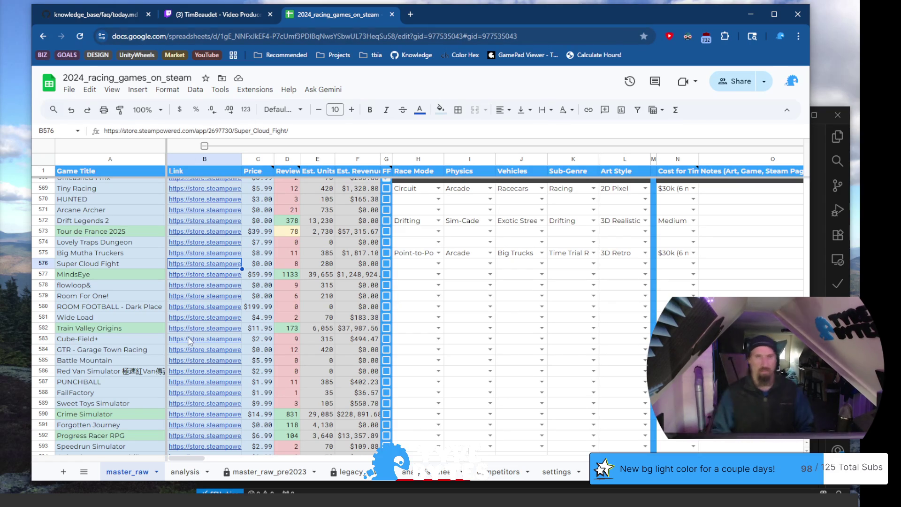
mouse_move(202, 327)
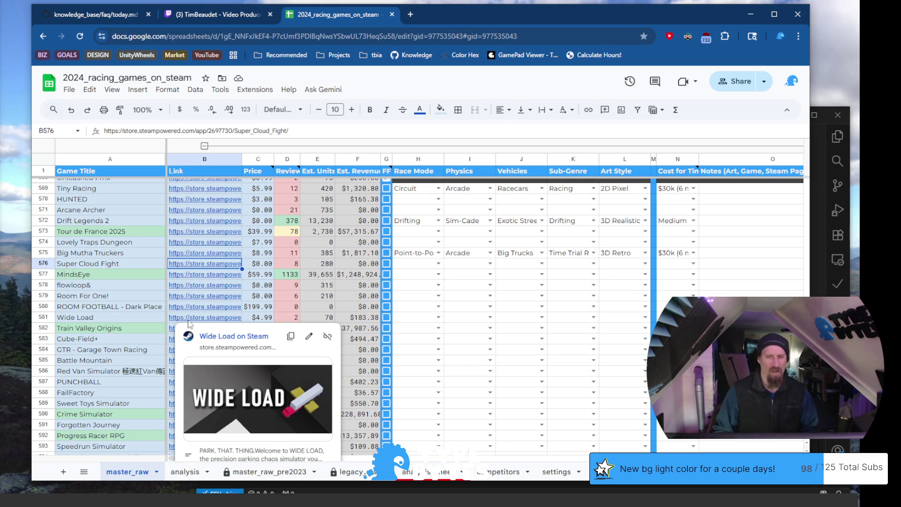
Open MindsEye's Steam page from row 577's link and skip through its launch trailer
click(128, 277)
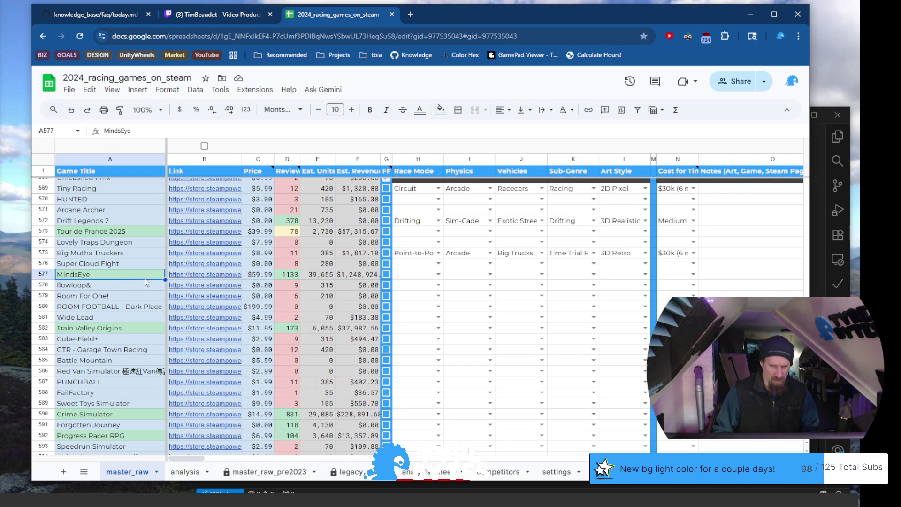
click(210, 276)
click(229, 293)
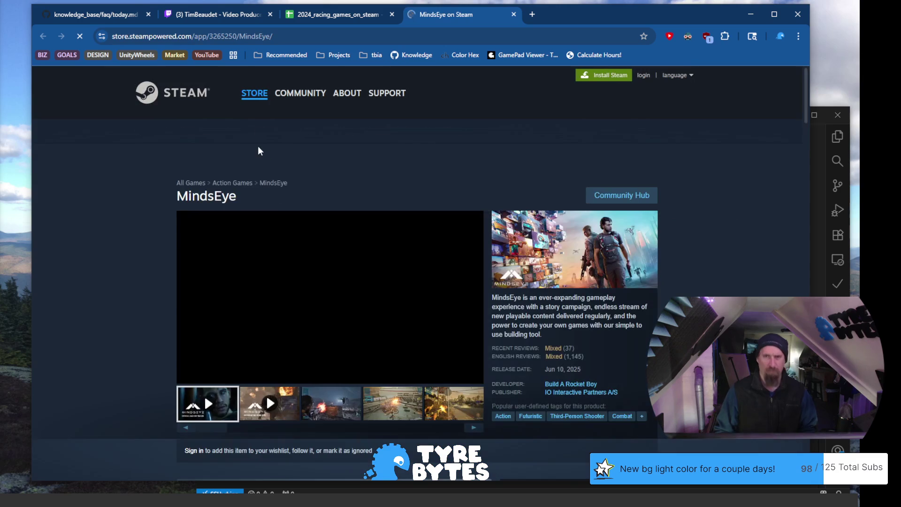
scroll(160, 220, down, 2)
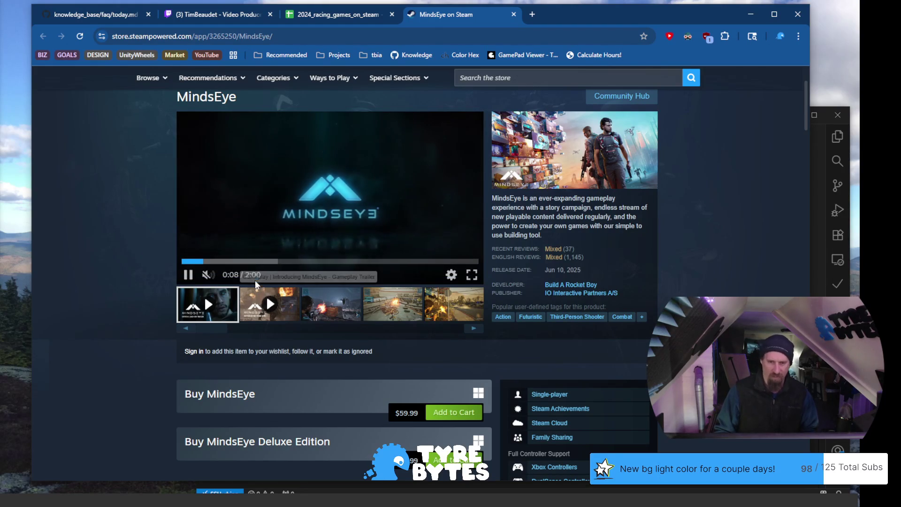
click(275, 261)
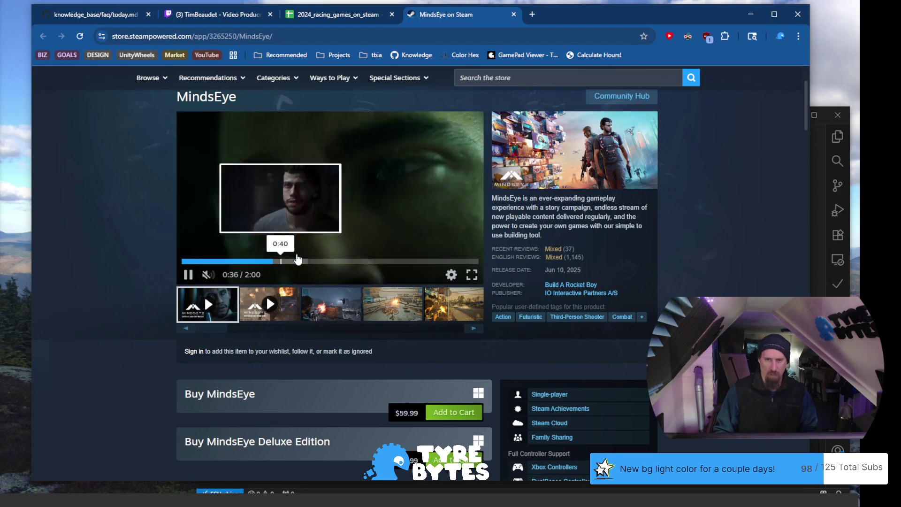
click(315, 260)
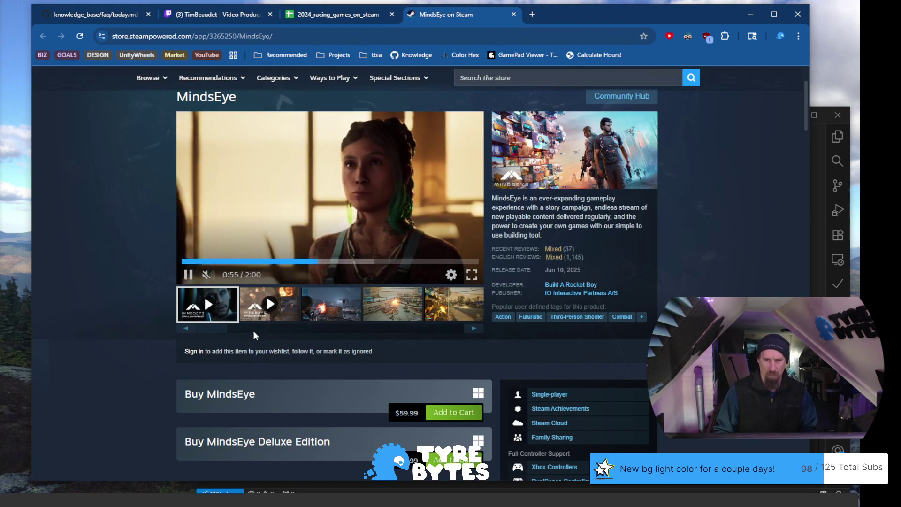
click(417, 261)
click(188, 275)
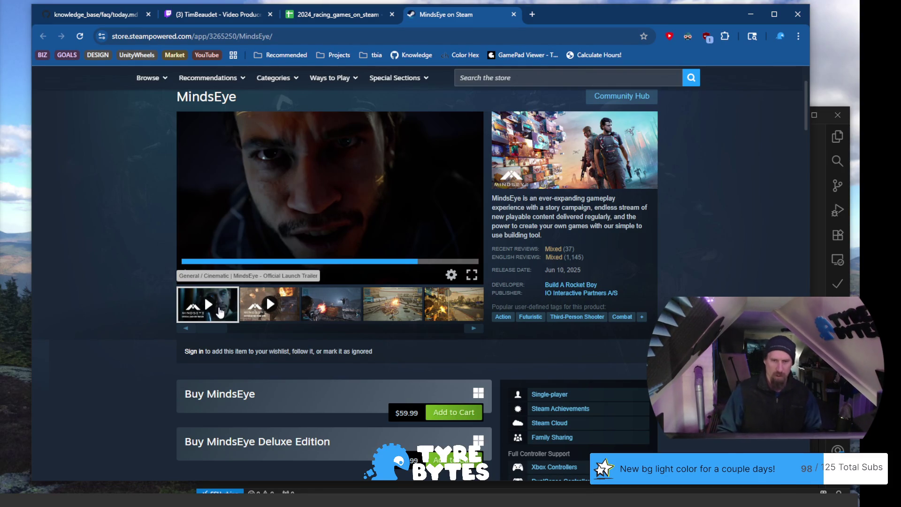
Play the gameplay trailer, jumping ahead to 2:07, 2:33, 3:34 and about 4:07
click(266, 305)
drag(229, 261, 286, 267)
click(301, 261)
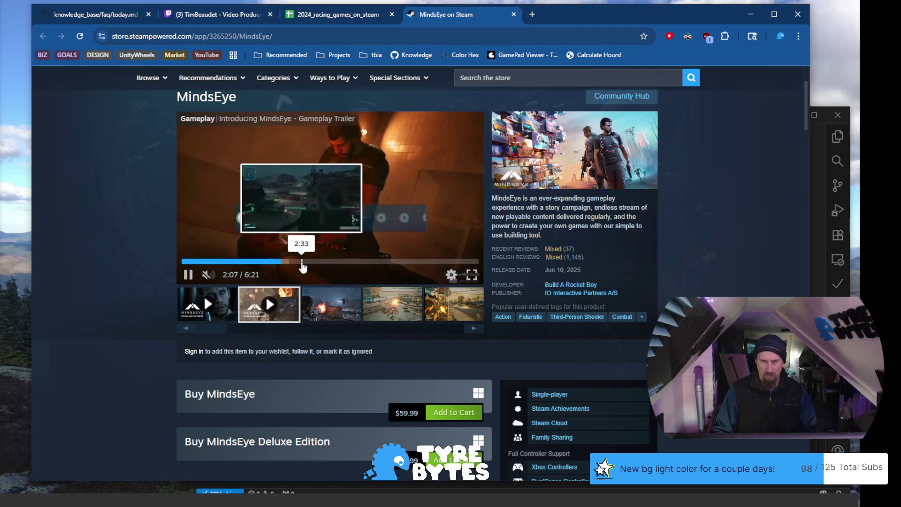
click(349, 262)
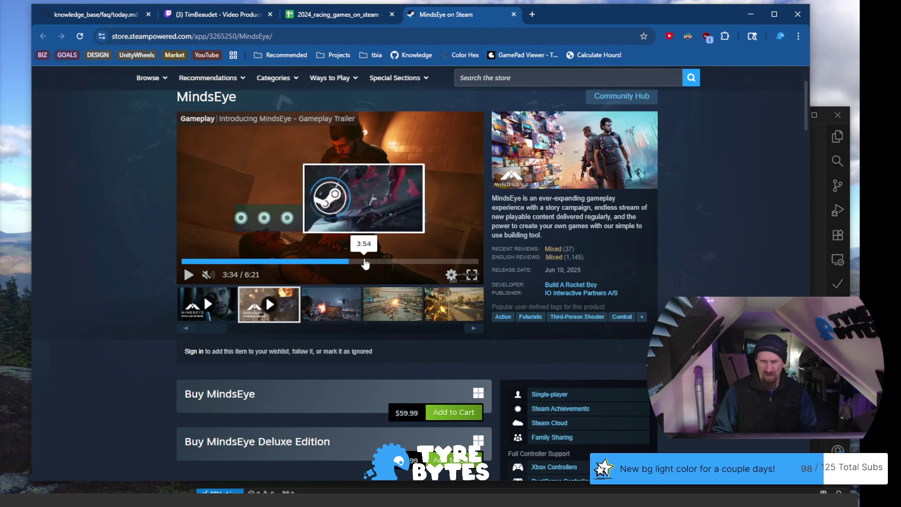
click(374, 262)
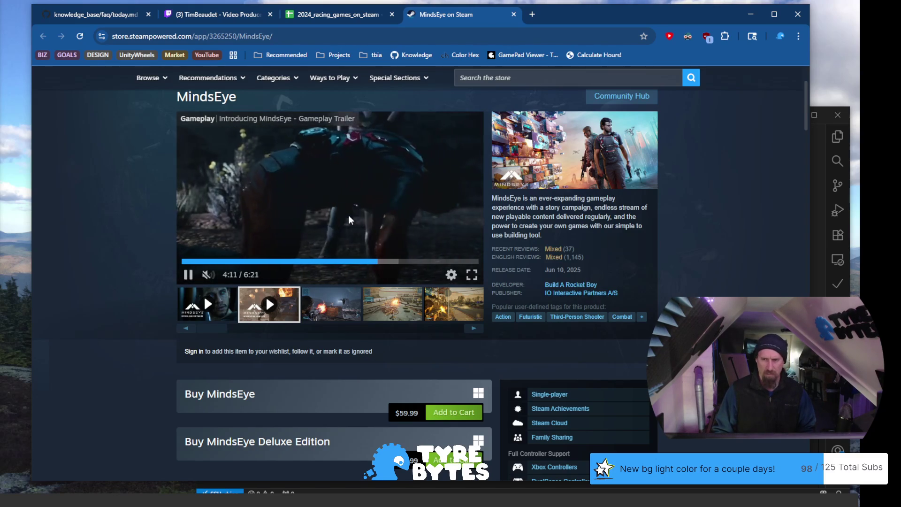
Scroll through MindsEye's Redrock description, clearing the typed address bar along the way
scroll(567, 217, down, 5)
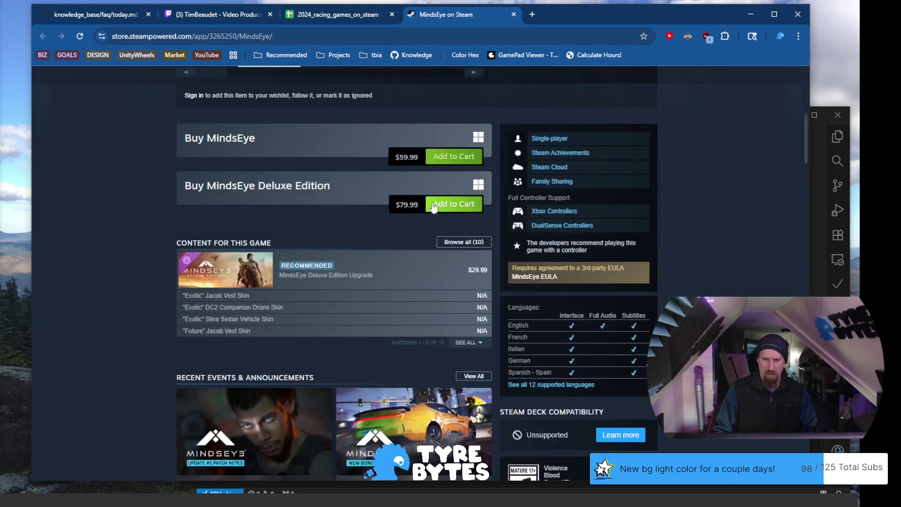
scroll(380, 214, down, 5)
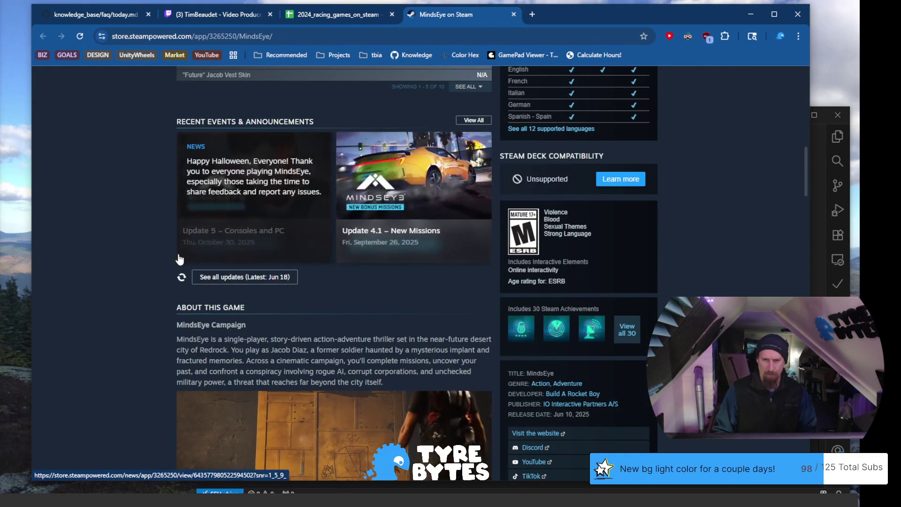
scroll(176, 281, down, 2)
mouse_move(197, 236)
mouse_down()
mouse_move(339, 247)
mouse_move(353, 258)
mouse_up()
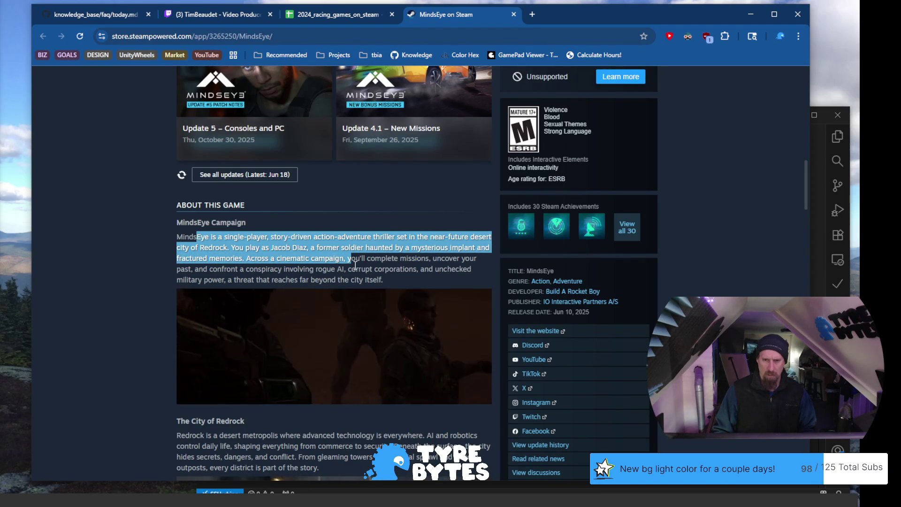
scroll(350, 268, down, 1)
scroll(347, 267, down, 4)
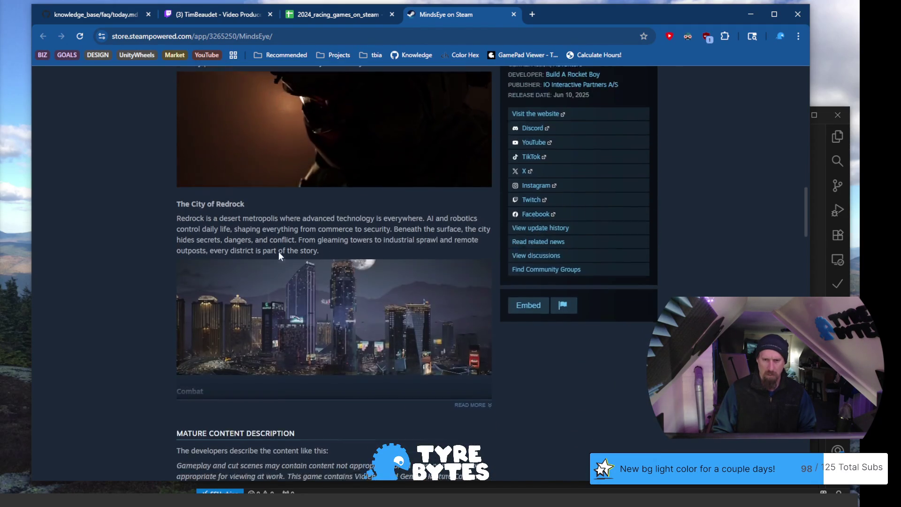
scroll(260, 248, down, 4)
scroll(208, 256, up, 20)
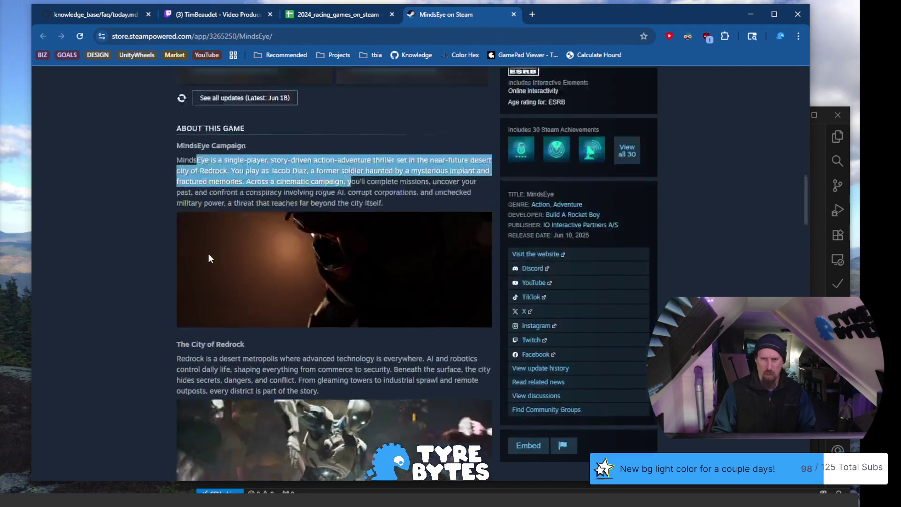
scroll(210, 253, up, 6)
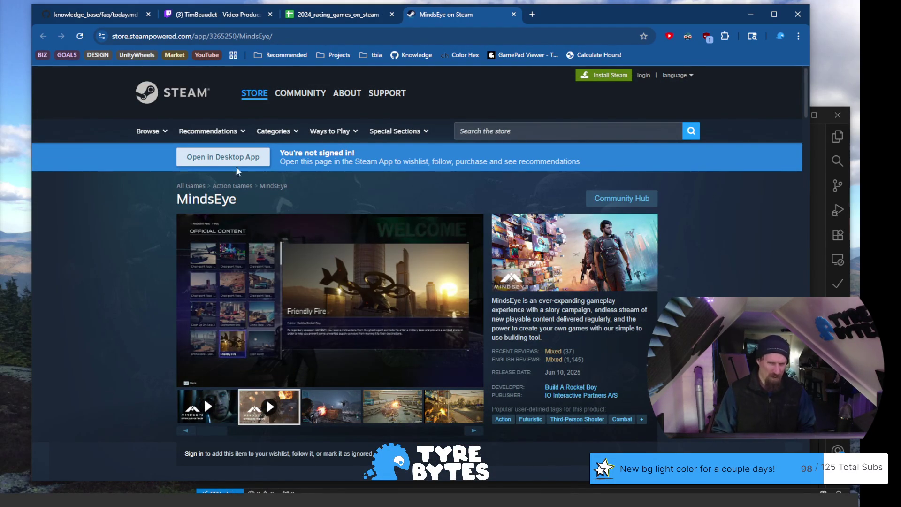
click(313, 36)
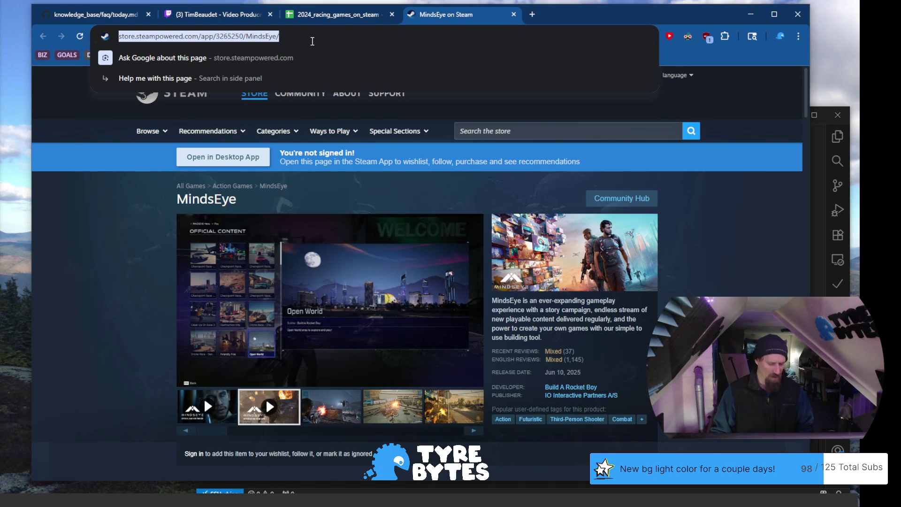
key(BackSpace)
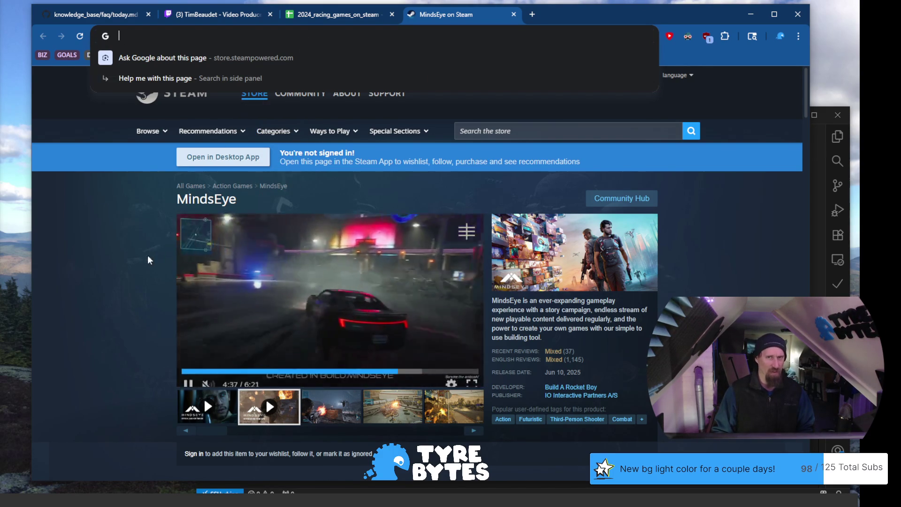
click(112, 267)
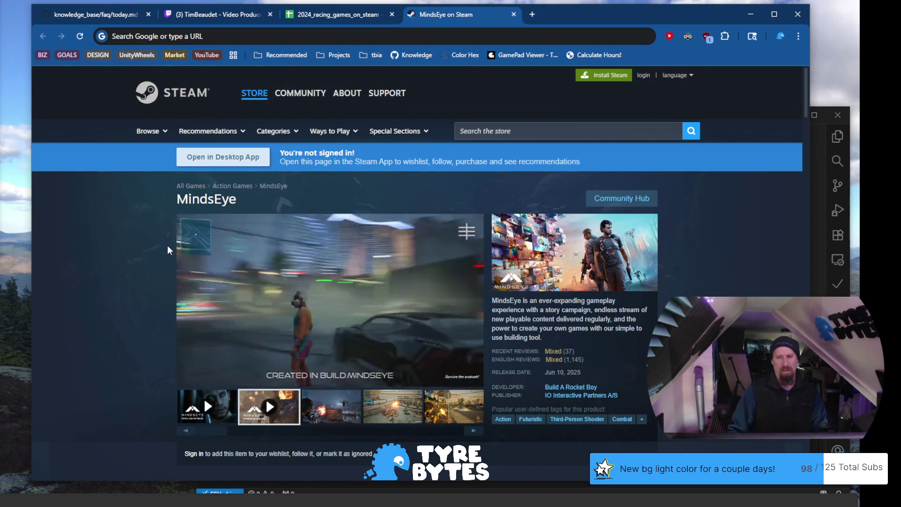
scroll(177, 254, down, 1)
scroll(177, 258, down, 1)
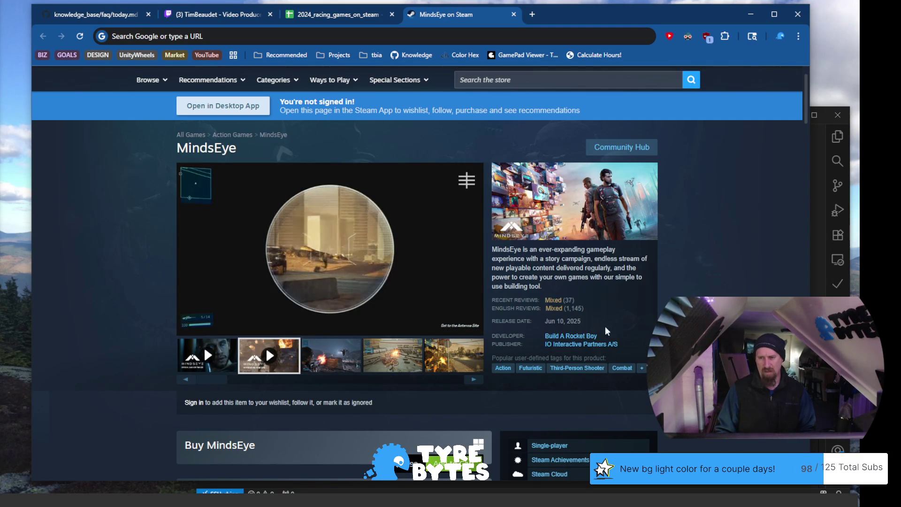
Jump to customer reviews and highlight passages, including the complaint about missing mechanics
click(555, 309)
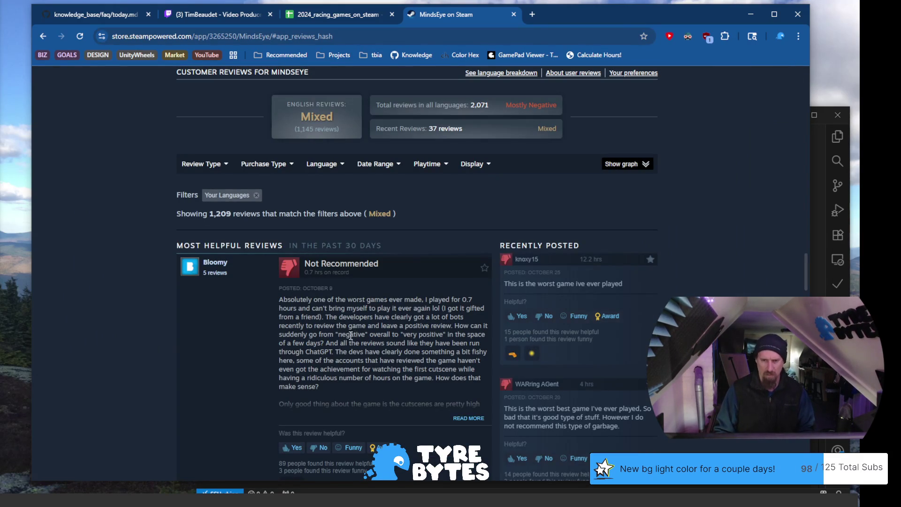
drag(328, 300, 432, 321)
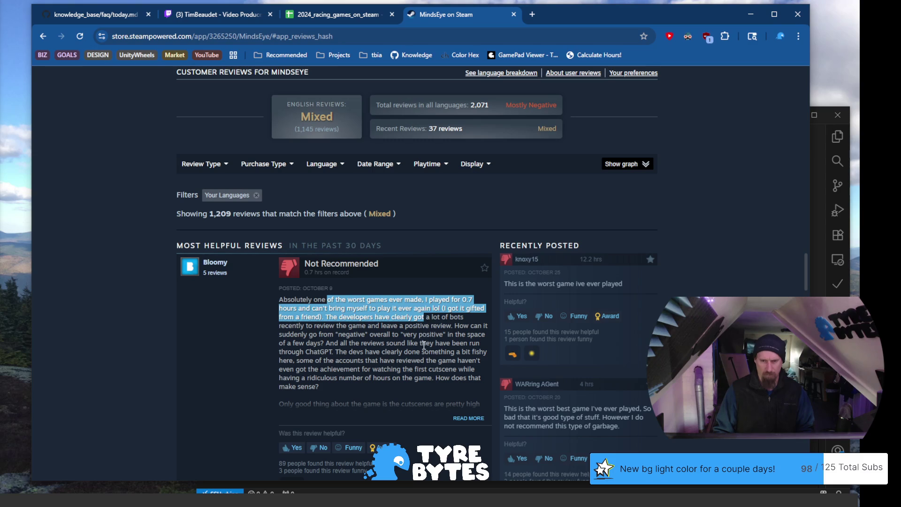
scroll(424, 345, down, 5)
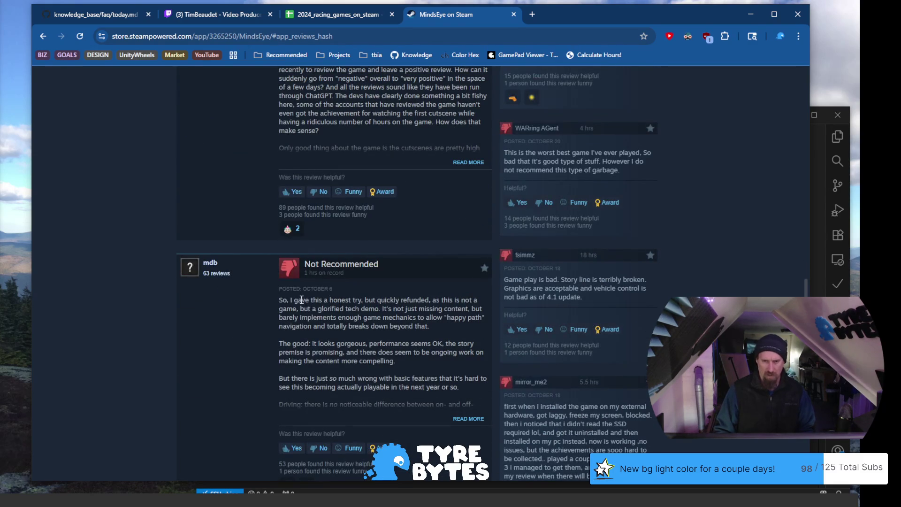
drag(302, 301, 310, 318)
click(369, 321)
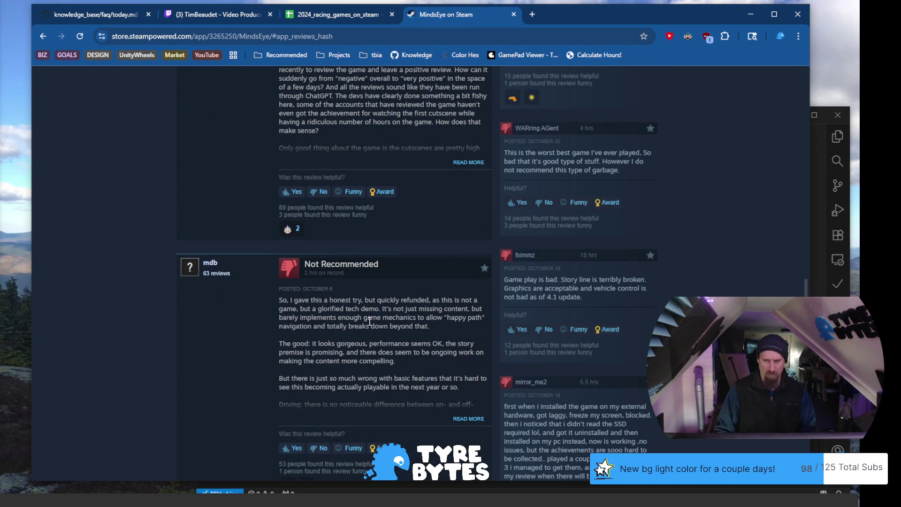
drag(322, 309, 378, 309)
scroll(381, 308, down, 3)
drag(393, 155, 426, 165)
click(440, 180)
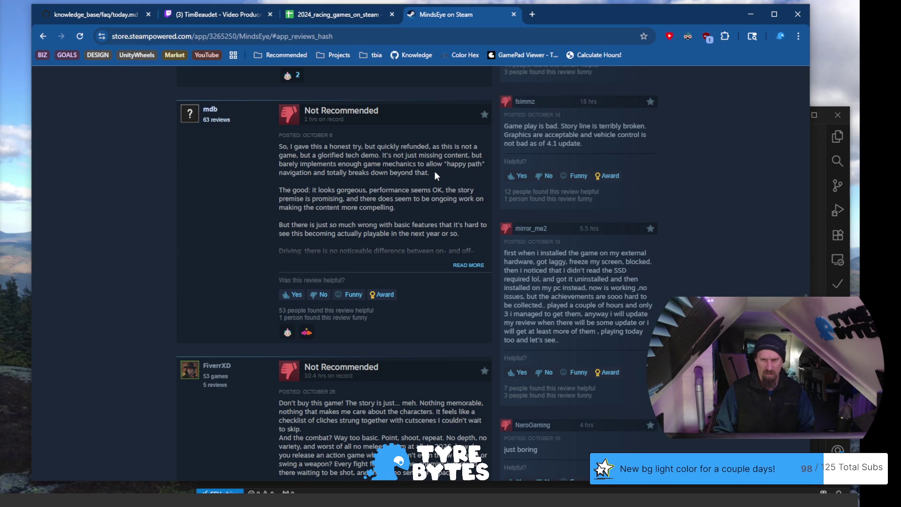
scroll(379, 250, down, 3)
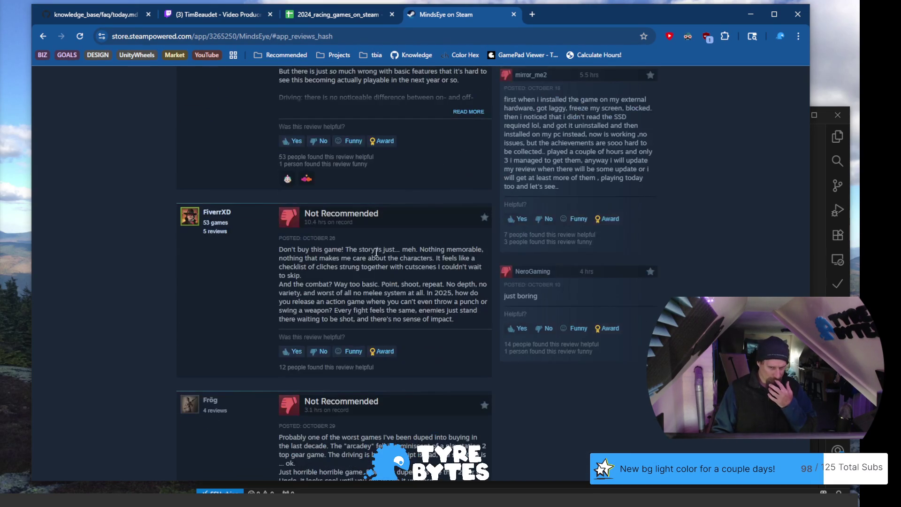
scroll(352, 261, down, 4)
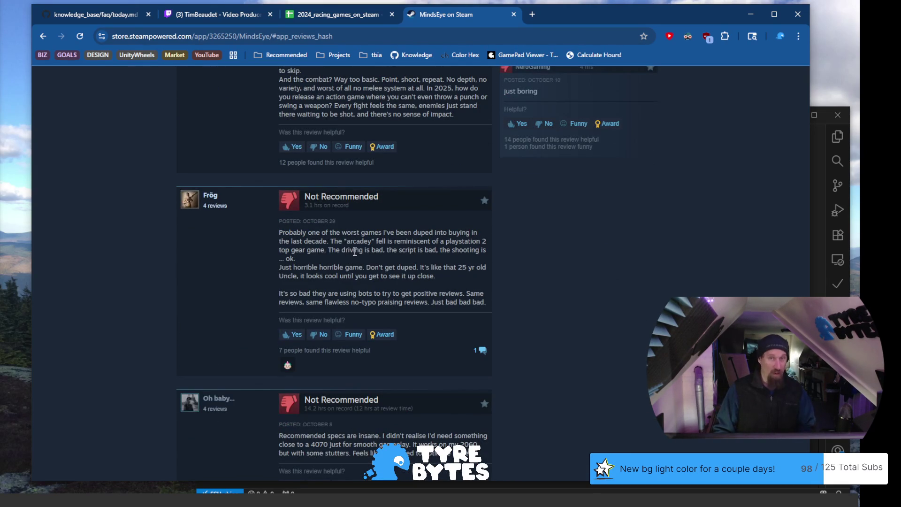
Highlight lines from later reviews, such as the stutters-on-a-2060 complaint, and scroll through the rest
drag(325, 232, 359, 249)
click(352, 253)
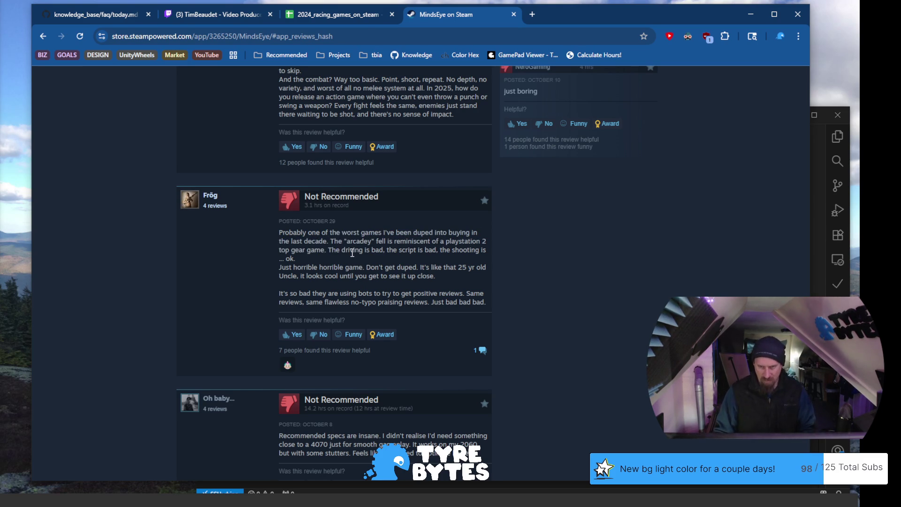
scroll(354, 253, down, 3)
drag(306, 282, 414, 280)
click(436, 288)
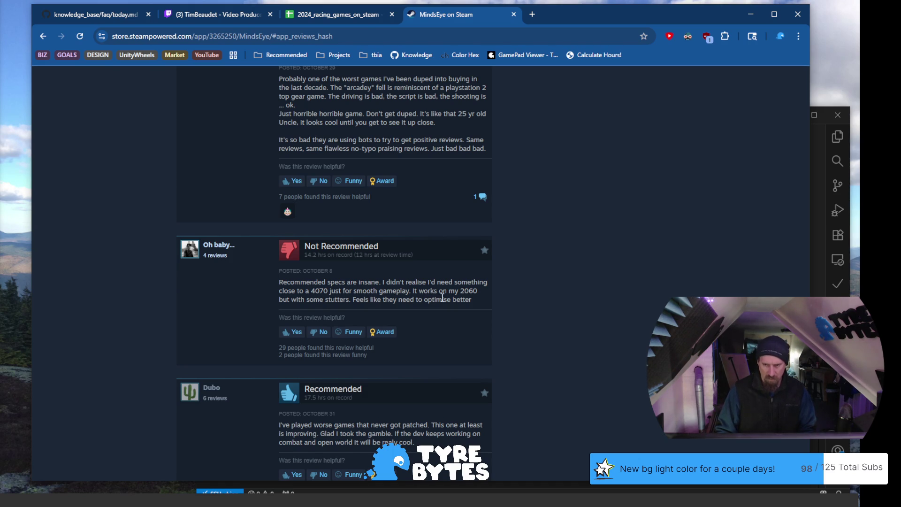
drag(453, 300, 451, 292)
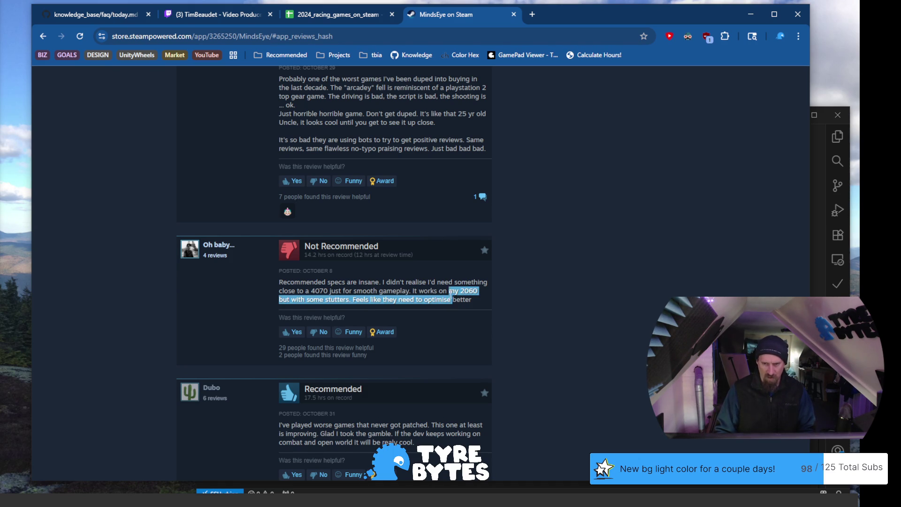
click(439, 284)
scroll(405, 328, down, 4)
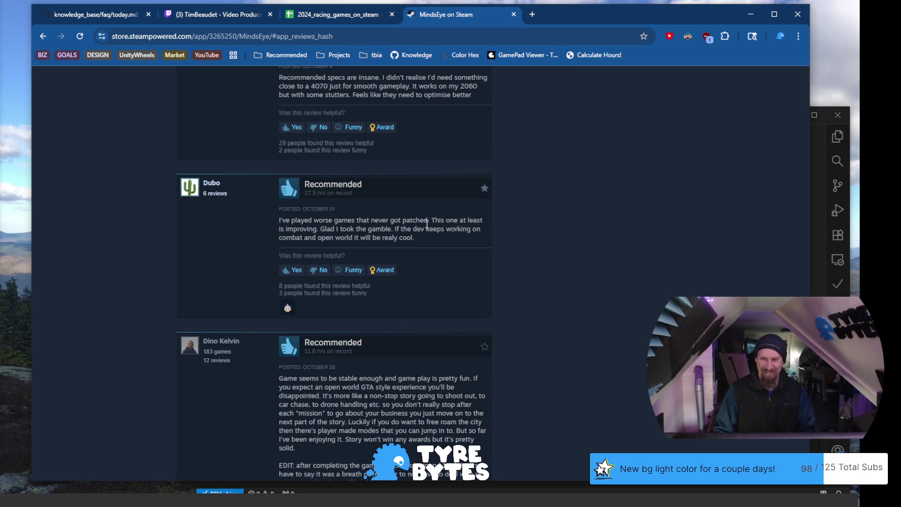
drag(404, 222, 275, 218)
click(338, 226)
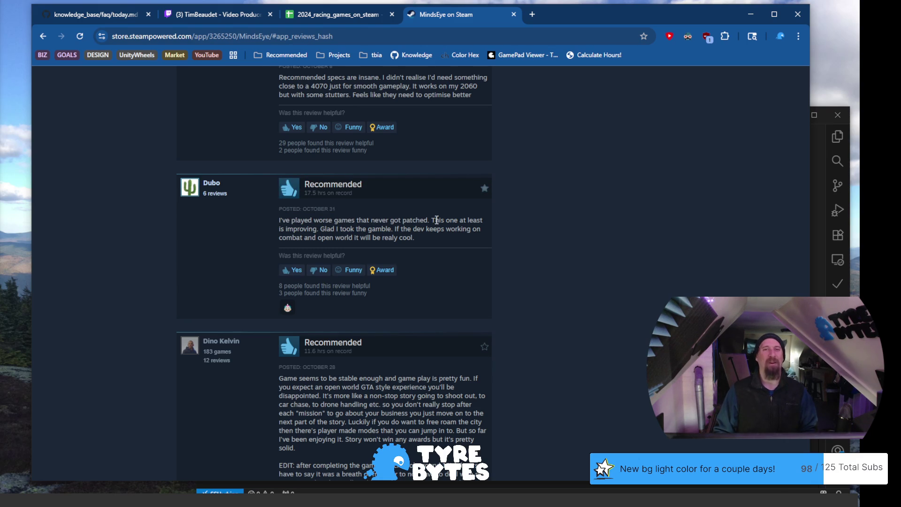
scroll(435, 218, down, 2)
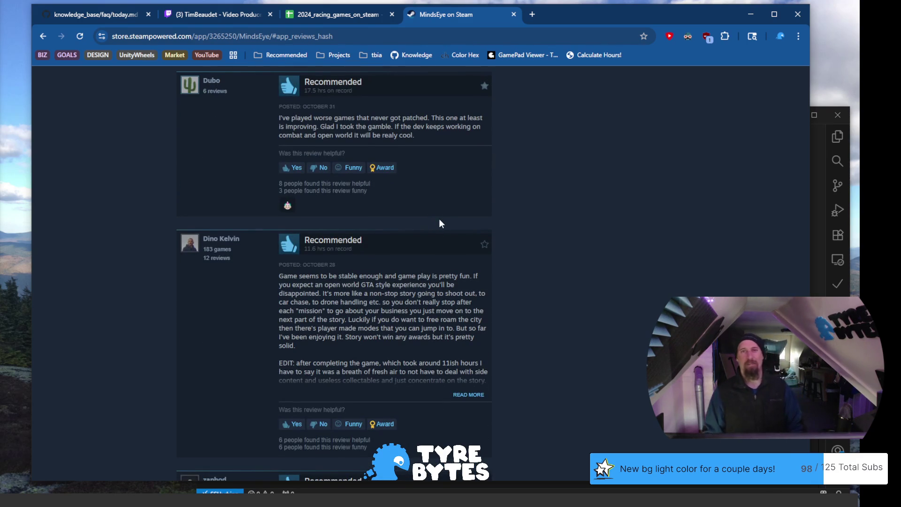
scroll(427, 219, down, 6)
scroll(431, 276, down, 2)
scroll(440, 281, down, 5)
scroll(442, 286, down, 8)
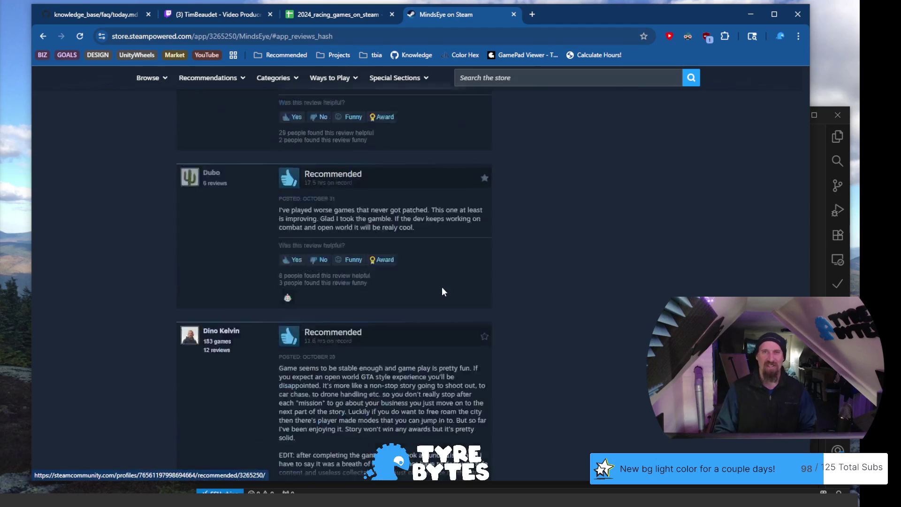
scroll(442, 291, up, 15)
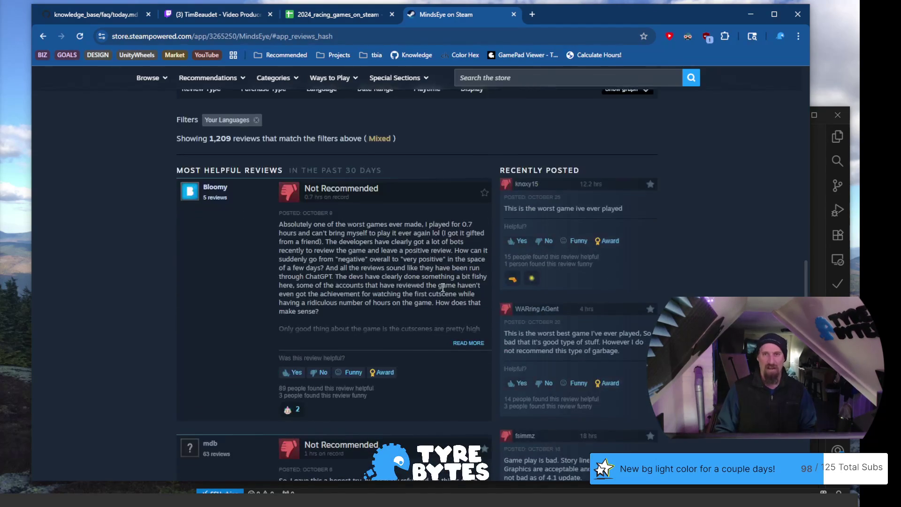
scroll(442, 288, up, 15)
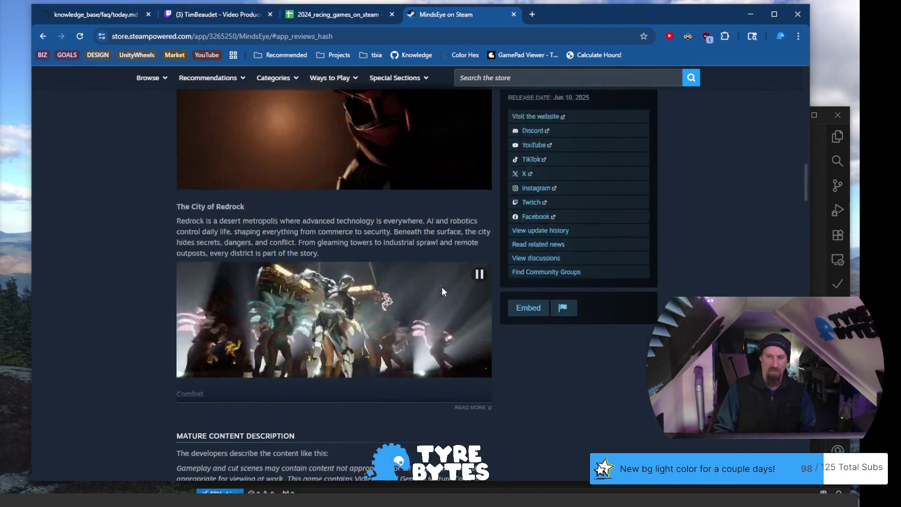
Scroll to the top of the MindsEye page and close its tab, returning to row 577
scroll(442, 289, up, 12)
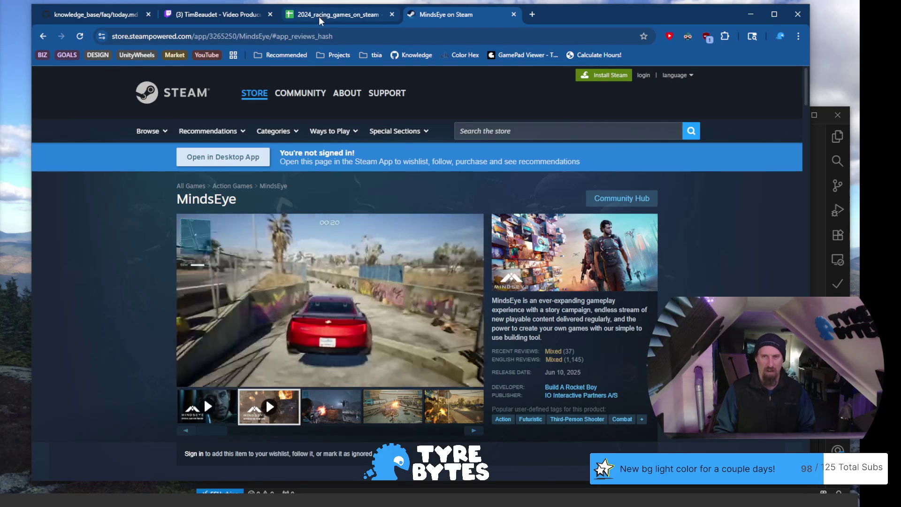
mouse_move(393, 316)
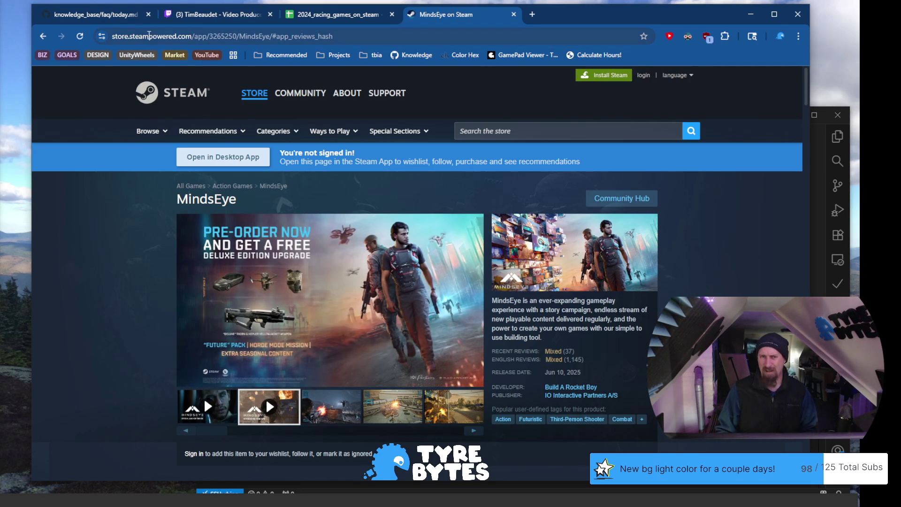
click(514, 14)
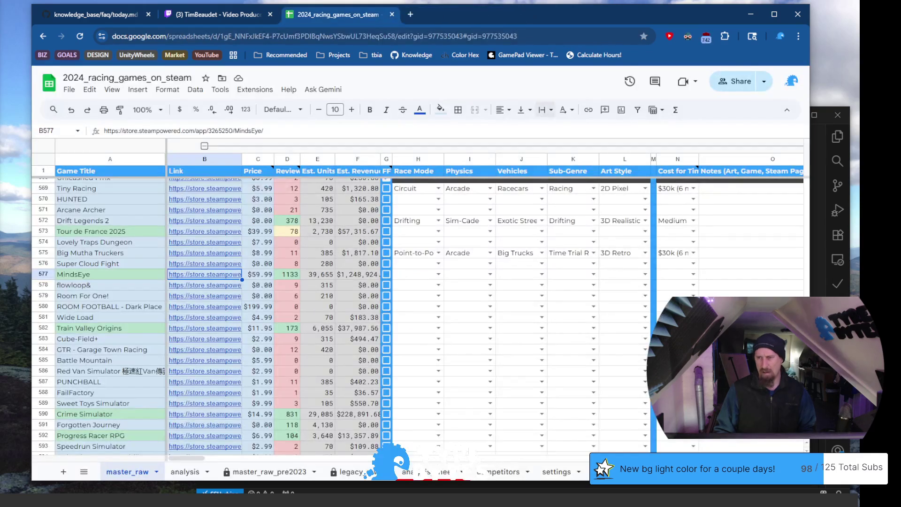
Rerun the collector --ignore command in the VS Code terminal, then select flowloop&'s link in B578
key(alt+Tab)
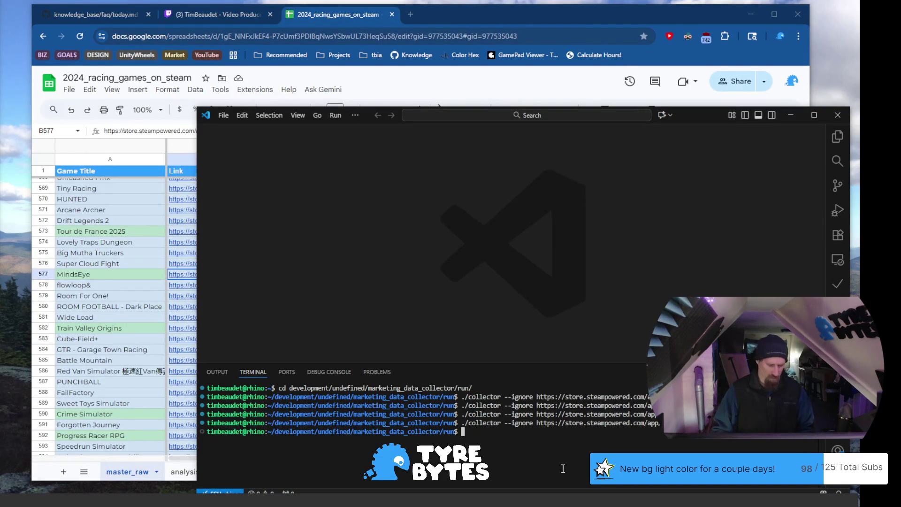
key(Up)
key(Return)
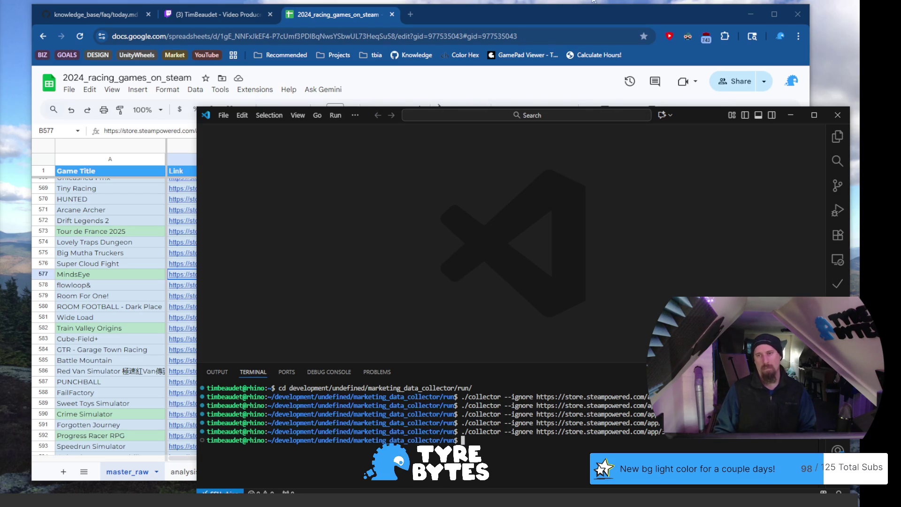
click(561, 14)
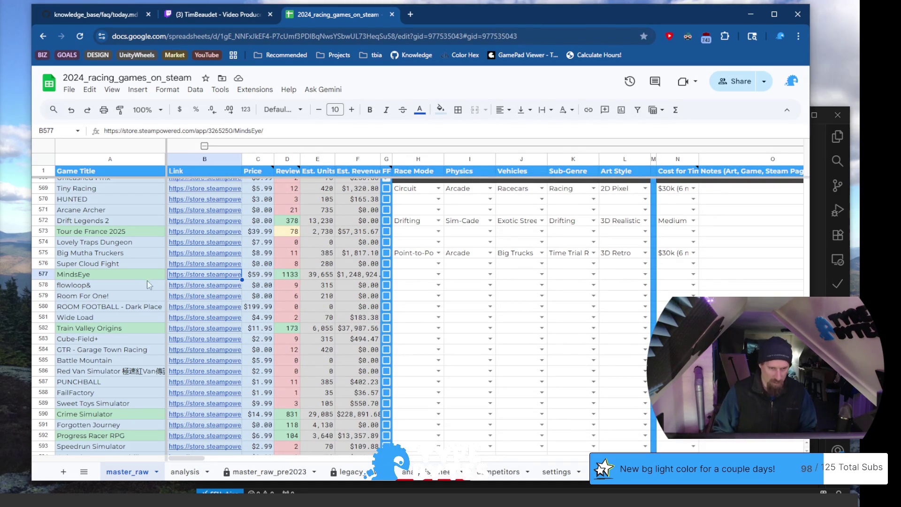
key(Down)
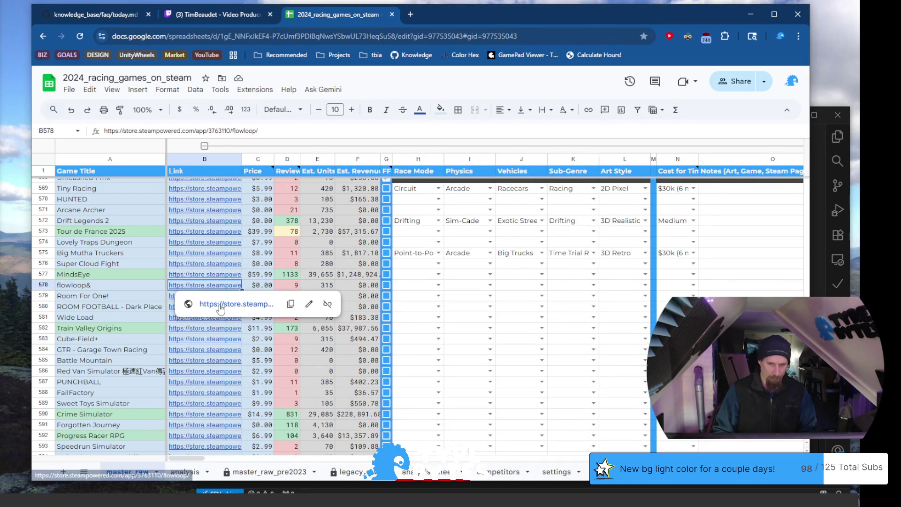
Open flowloop&'s Steam page, view its screenshots and skip the trailer ahead to 1:01
click(220, 306)
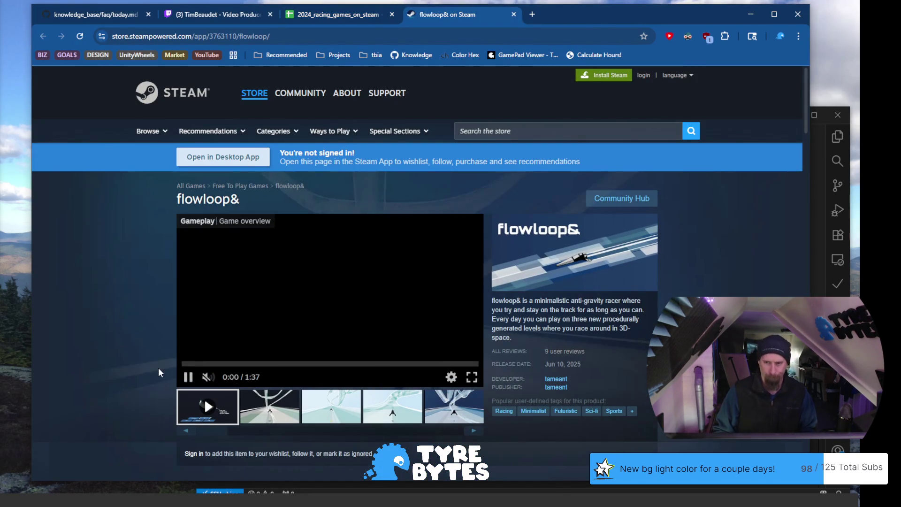
click(331, 408)
click(380, 417)
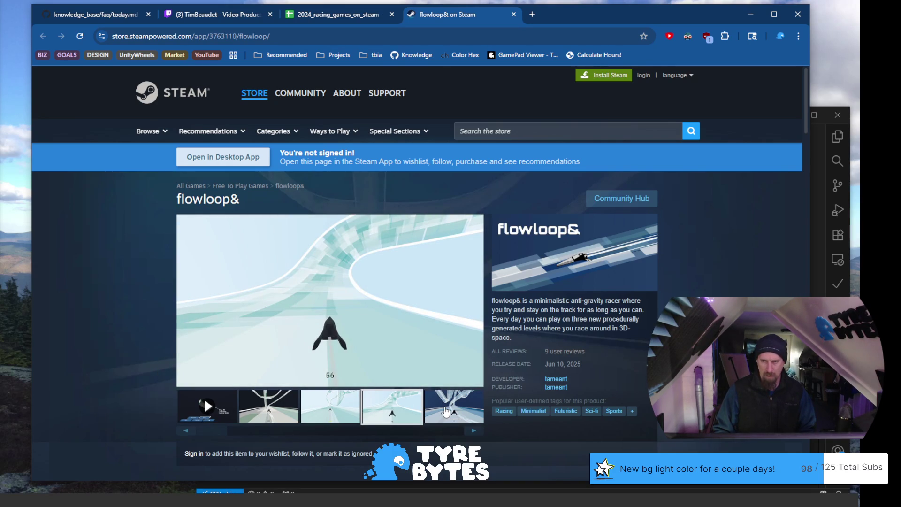
click(441, 405)
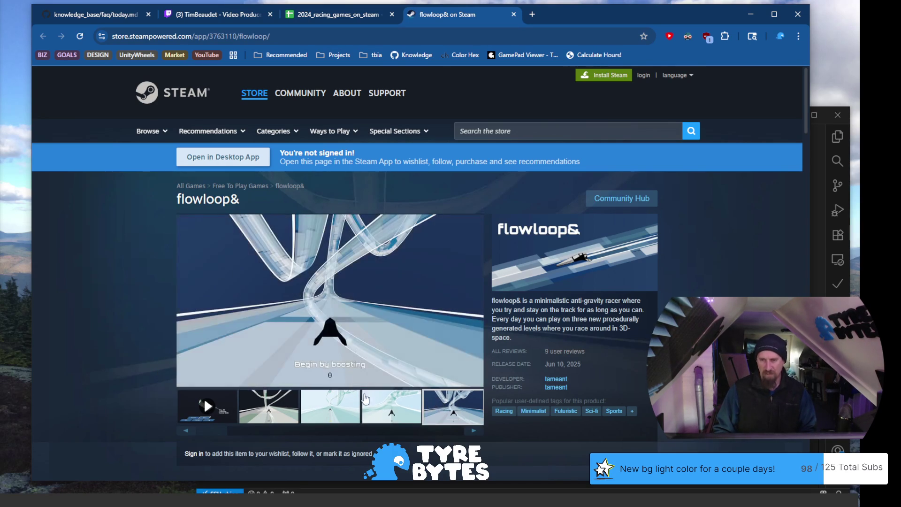
scroll(285, 379, down, 3)
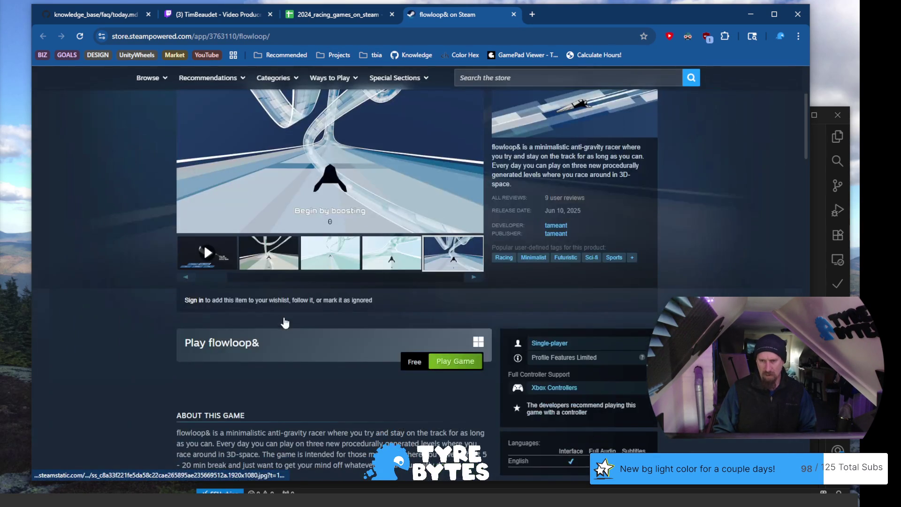
click(224, 256)
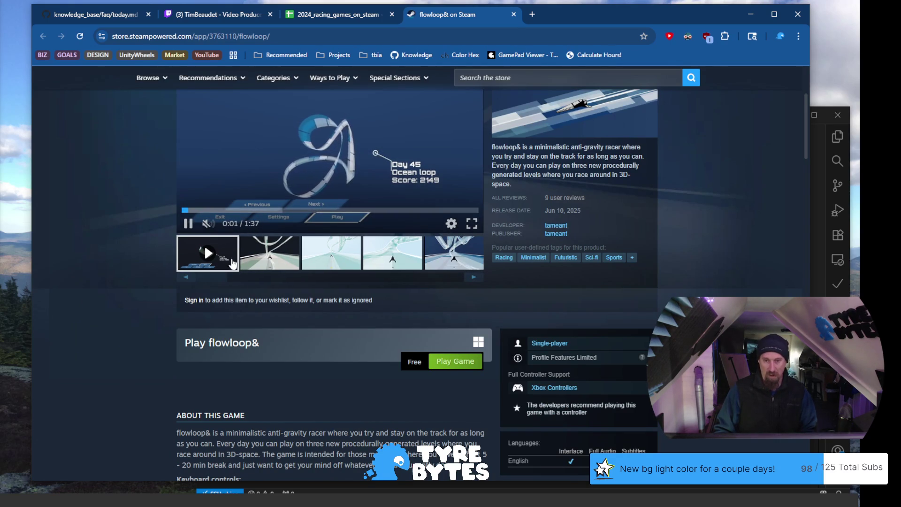
drag(297, 214, 366, 217)
scroll(144, 300, up, 3)
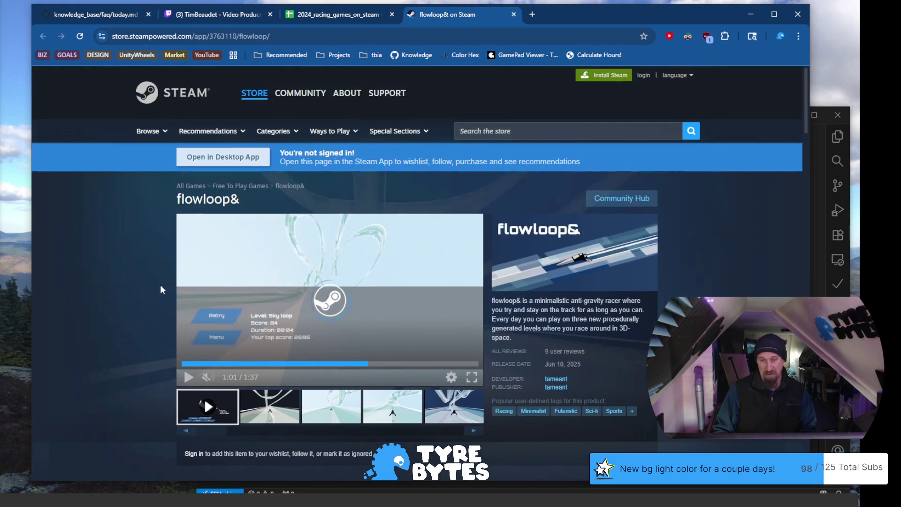
Tick flowloop&'s column G checkbox in row 578 of the spreadsheet, then select the Room For One! row
click(92, 18)
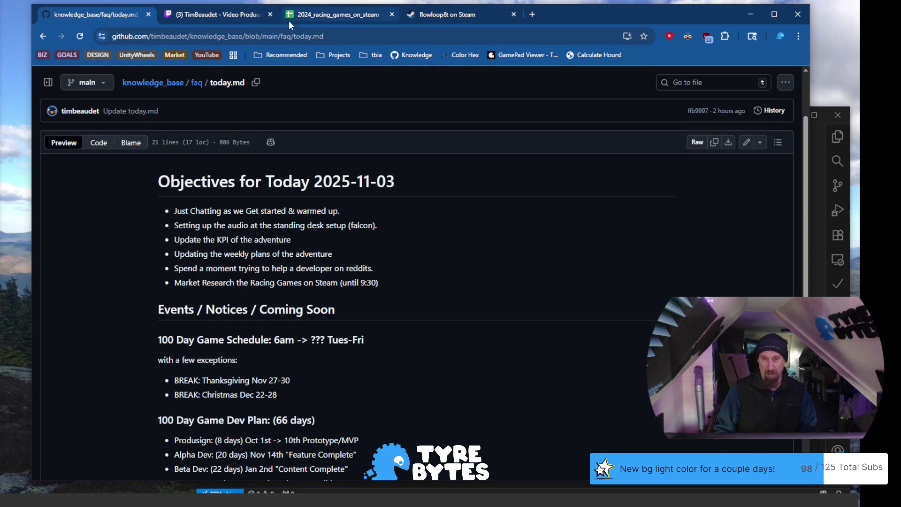
click(288, 18)
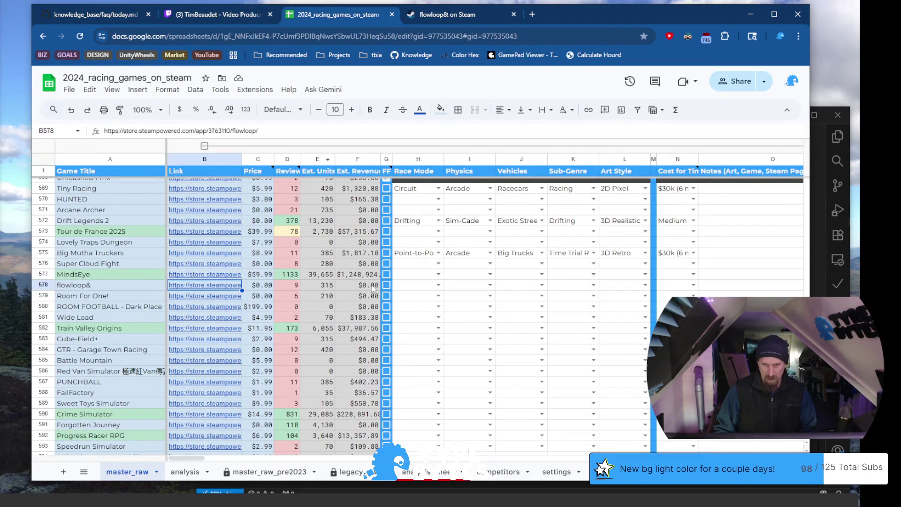
click(387, 285)
click(115, 298)
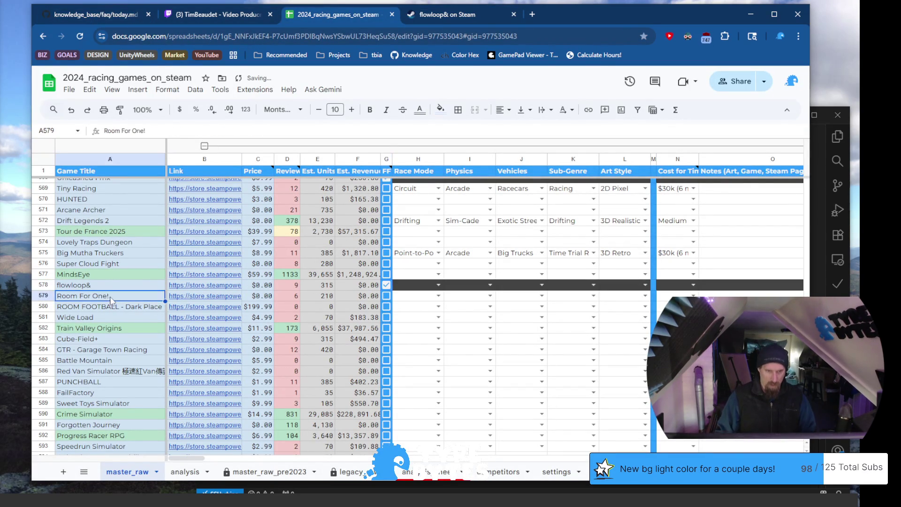
Open Room For One!'s Steam page from its link and view its screenshots and trailer
click(205, 297)
click(228, 315)
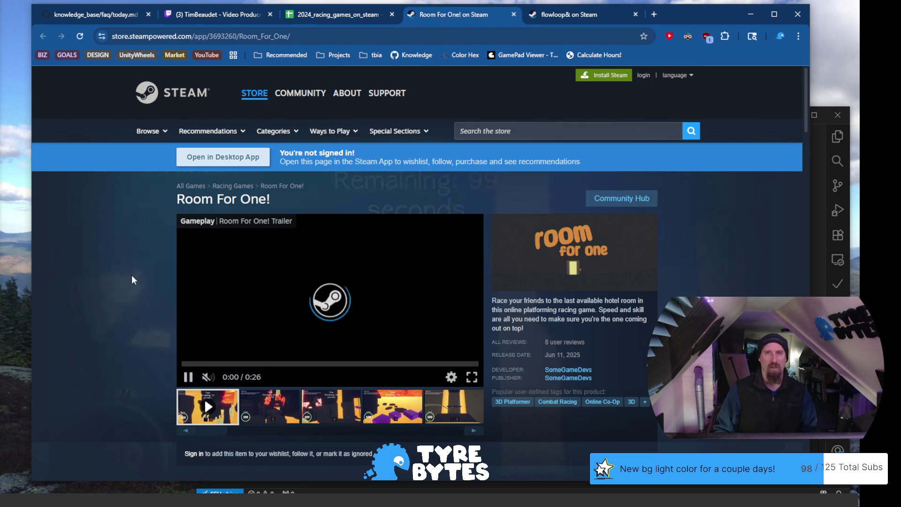
scroll(200, 329, down, 2)
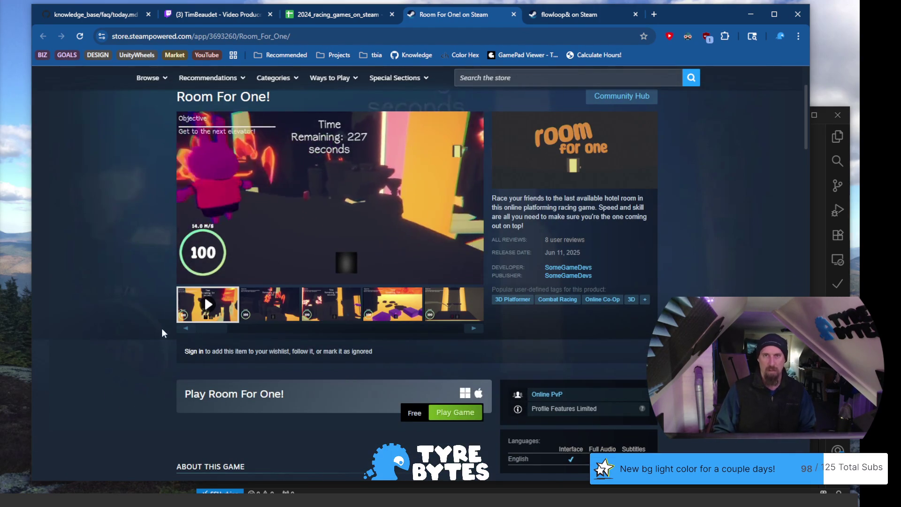
click(331, 305)
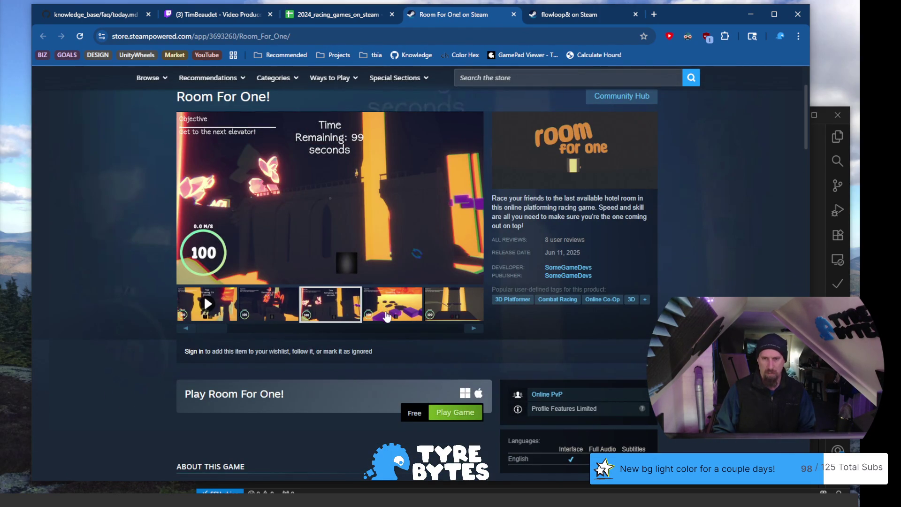
click(388, 319)
click(453, 320)
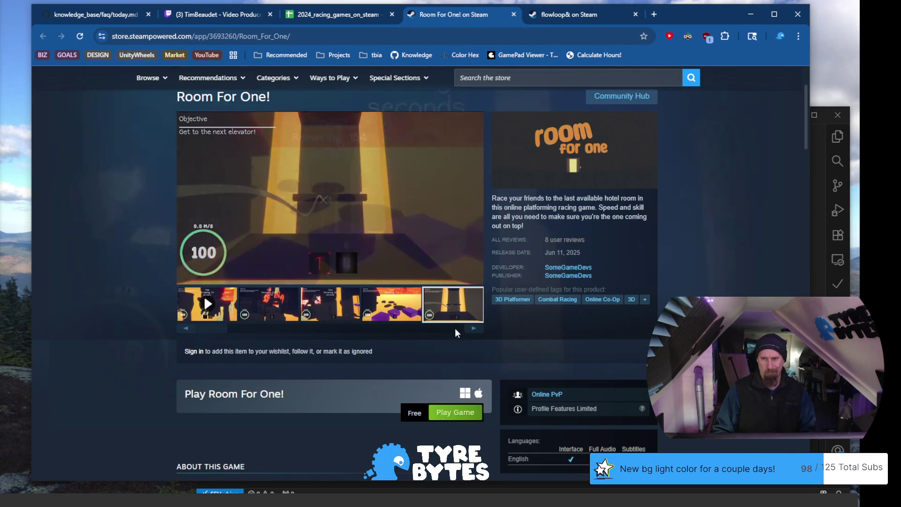
click(474, 328)
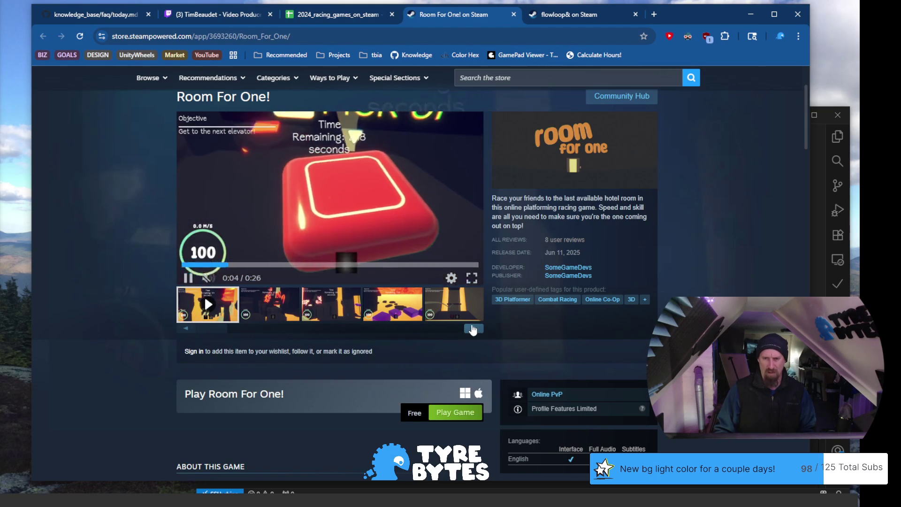
Copy the Room For One! store page URL and switch to VS Code
click(294, 36)
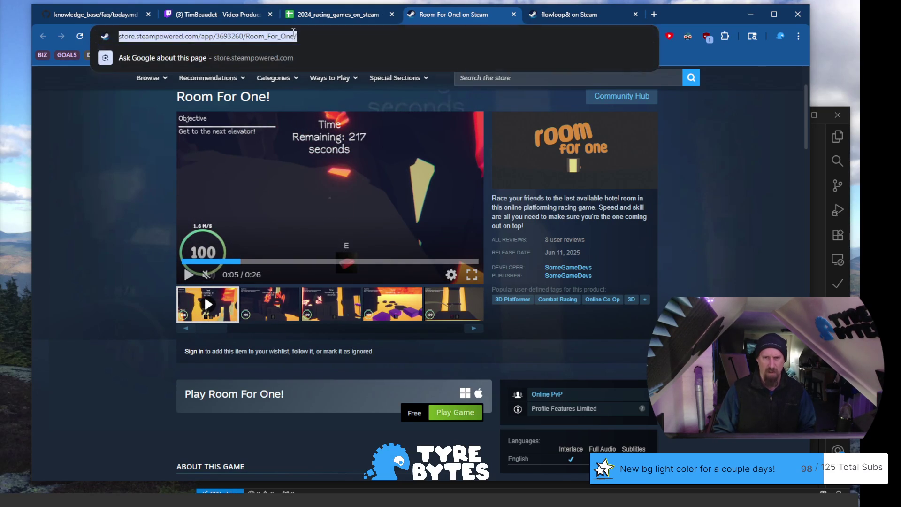
key(BackSpace)
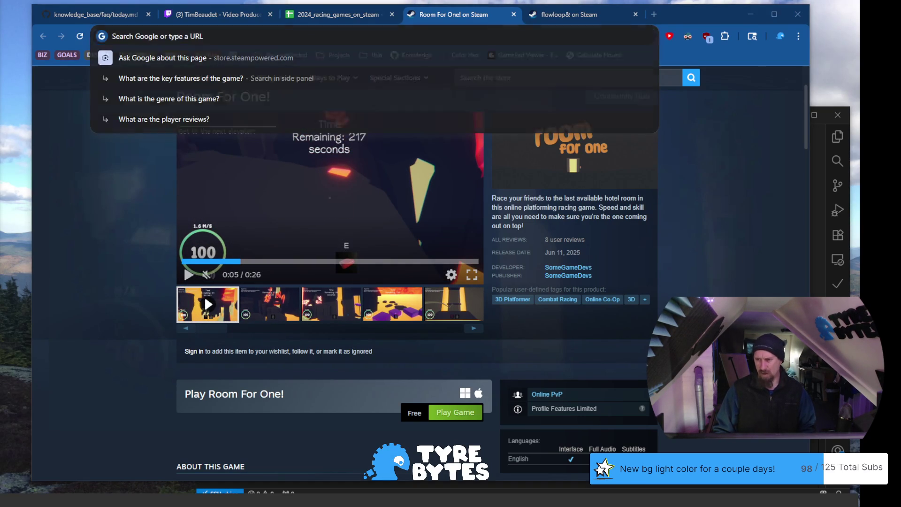
key(alt+Tab)
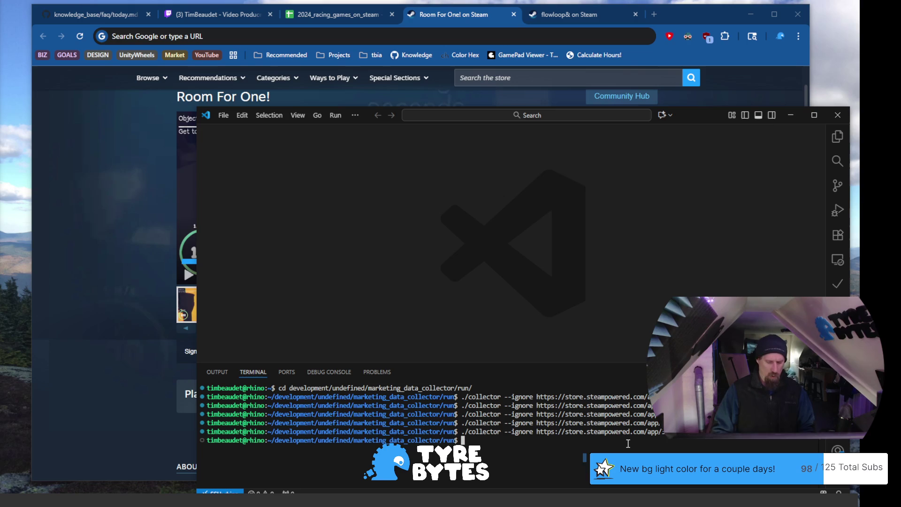
Run ./collector --ignore with the pasted Room For One! URL, removing the stray v
key(Up)
key(ctrl+w)
text(v)
text(https://store.steampowered.com/app/3693260/Room_For_One/)
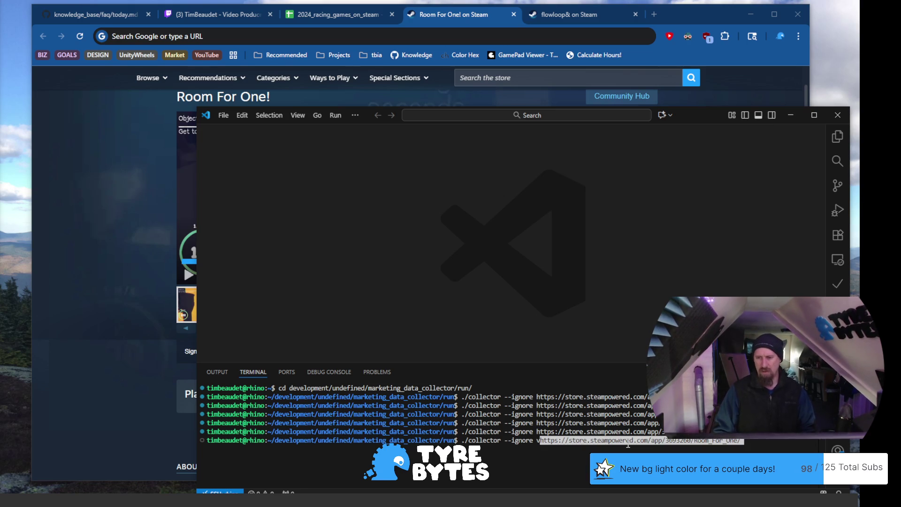
key(End)
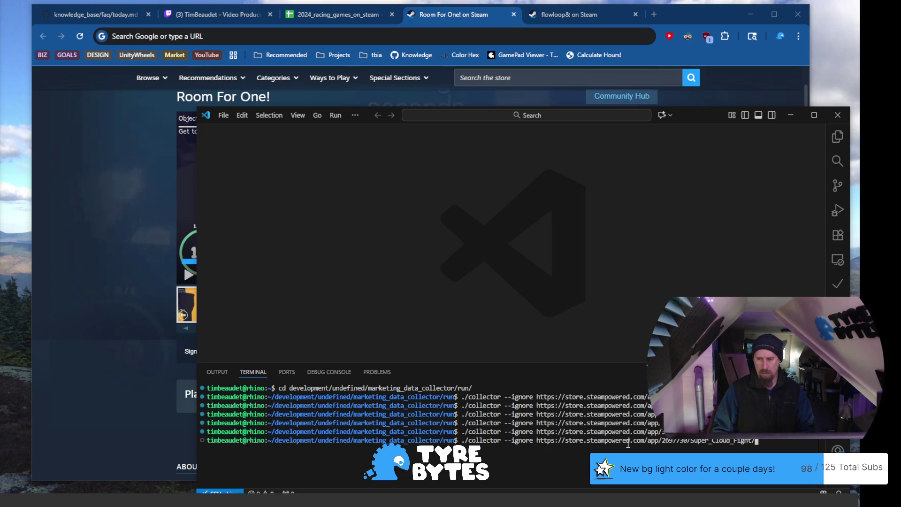
key(ctrl+Left)
key(ctrl+Left)
key(ctrl+Left)
key(Delete)
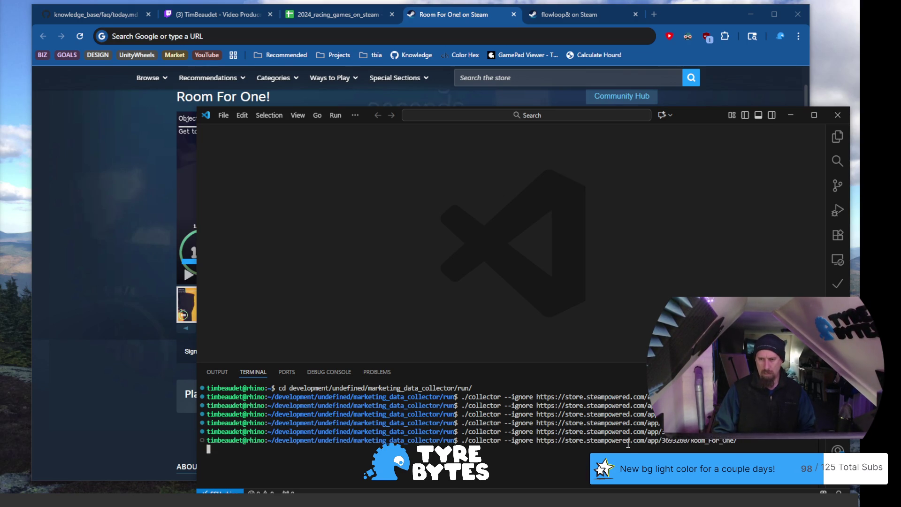
key(Return)
Close the Room For One! and flowloop& store tabs and open ROOM FOOTBALL - Dark Place's link in B580
click(333, 17)
click(513, 16)
click(513, 16)
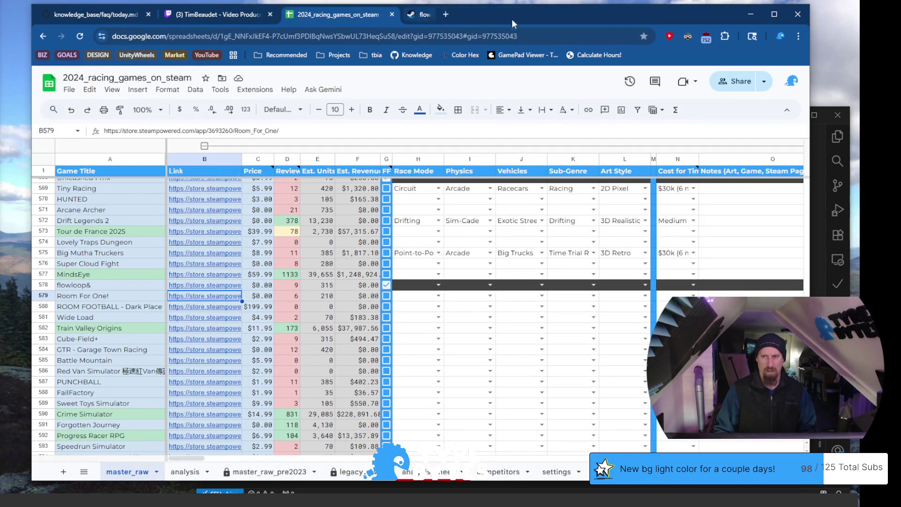
click(103, 309)
click(207, 312)
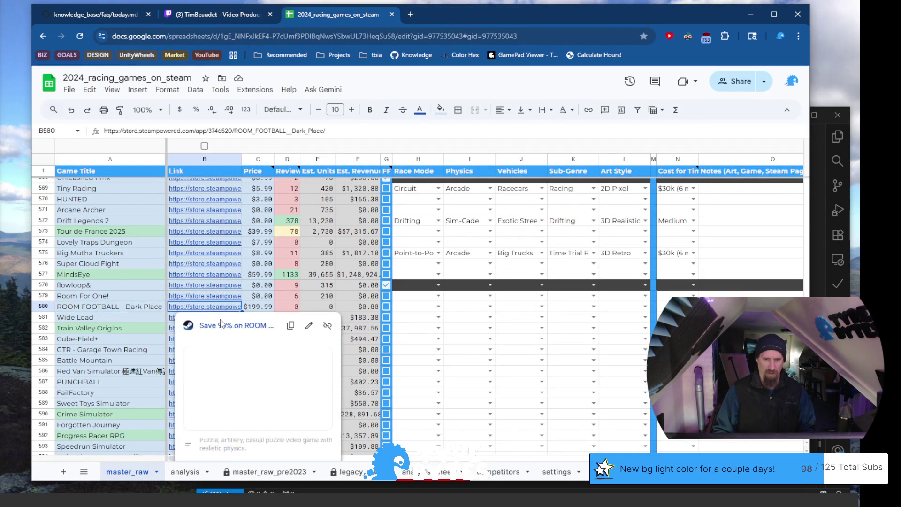
click(212, 320)
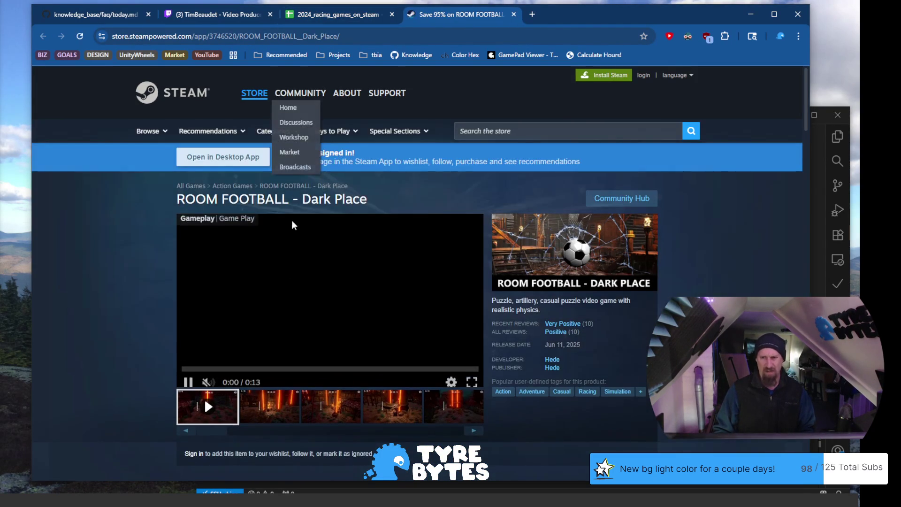
Browse the ROOM FOOTBALL - Dark Place screenshots, cycling the gallery back to the video
click(269, 407)
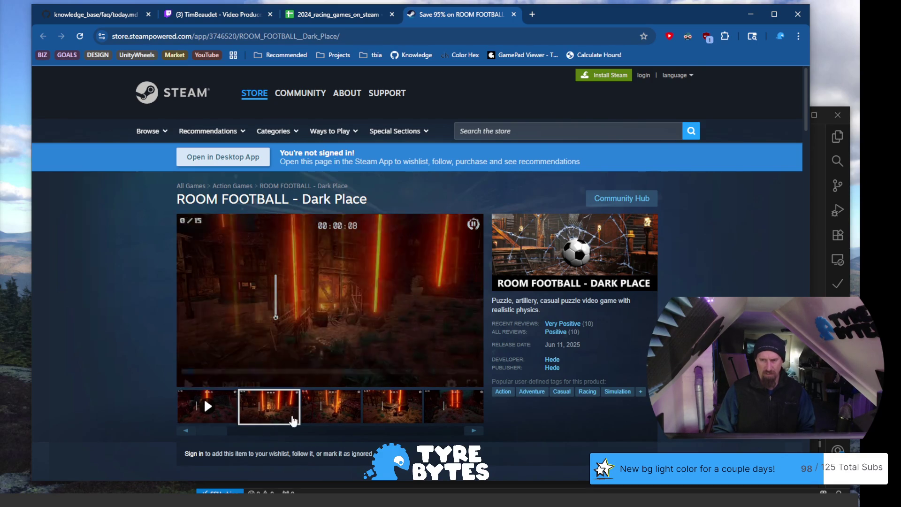
click(334, 411)
click(389, 419)
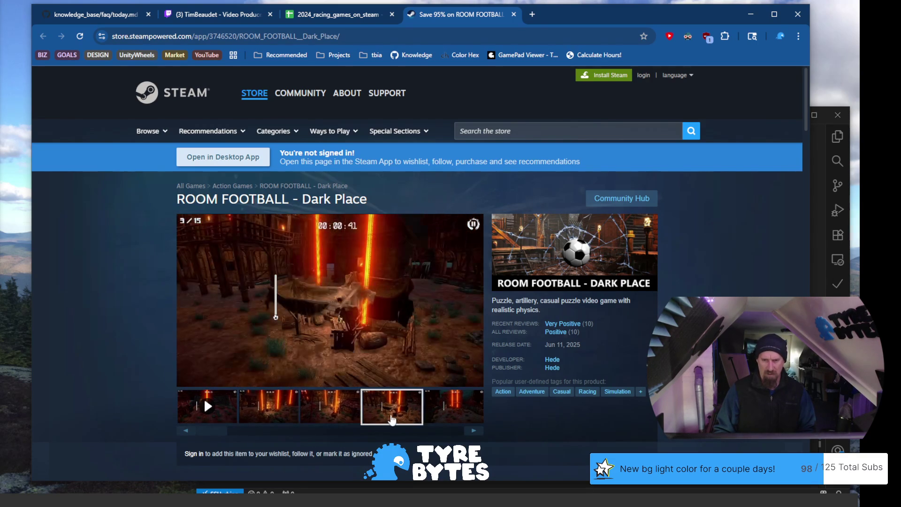
click(438, 409)
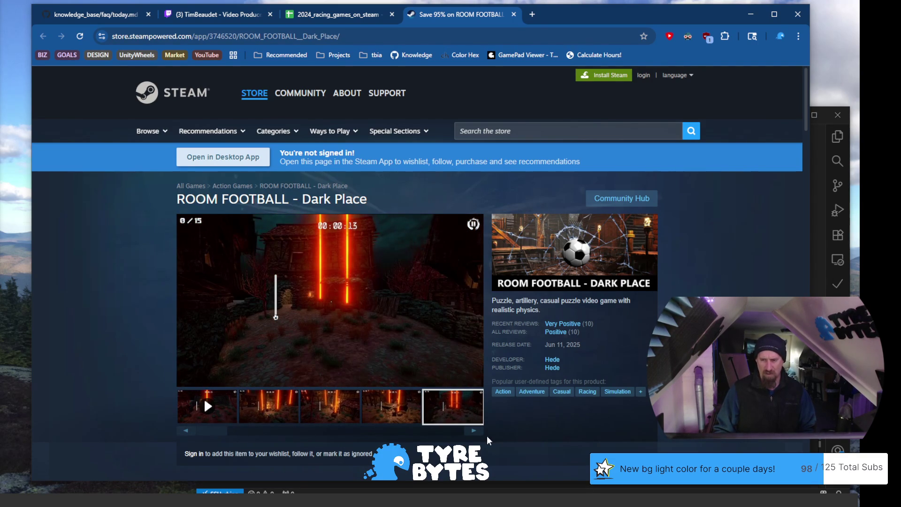
click(474, 432)
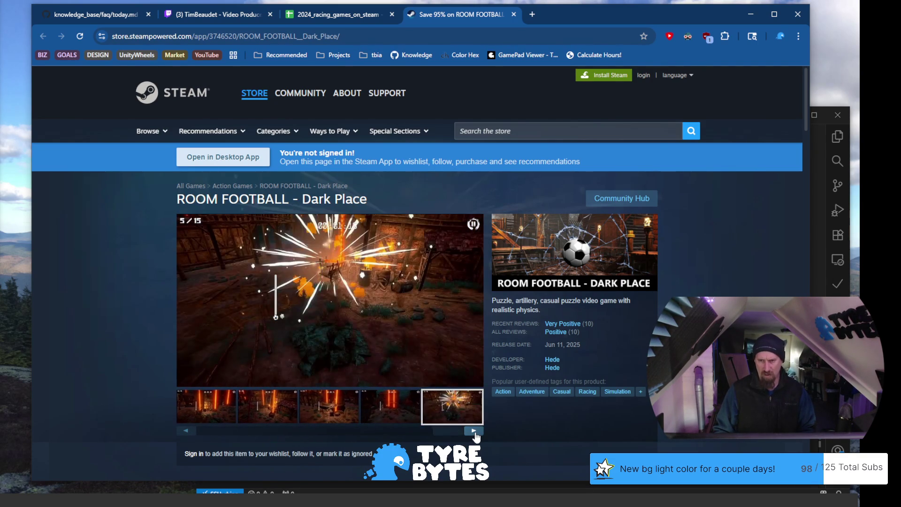
click(474, 432)
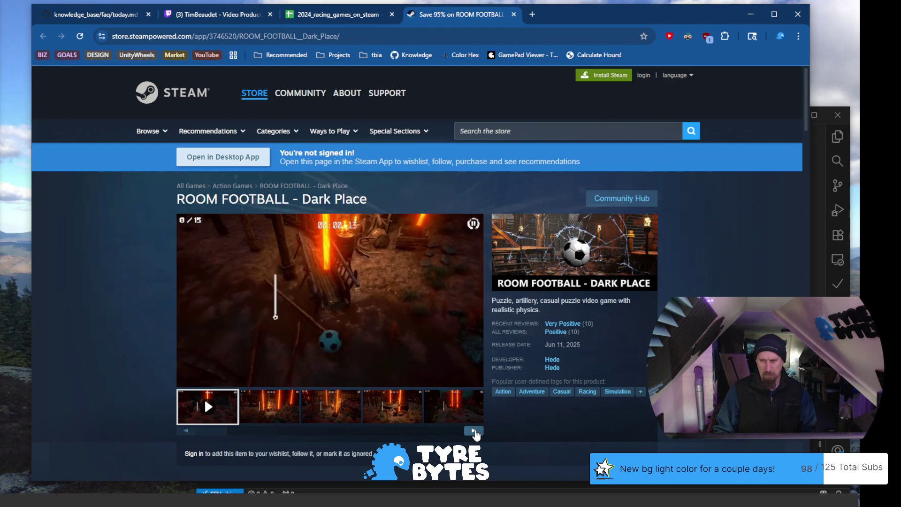
Step through the remaining screenshots, then cut the store page URL from the address bar
click(474, 432)
click(474, 431)
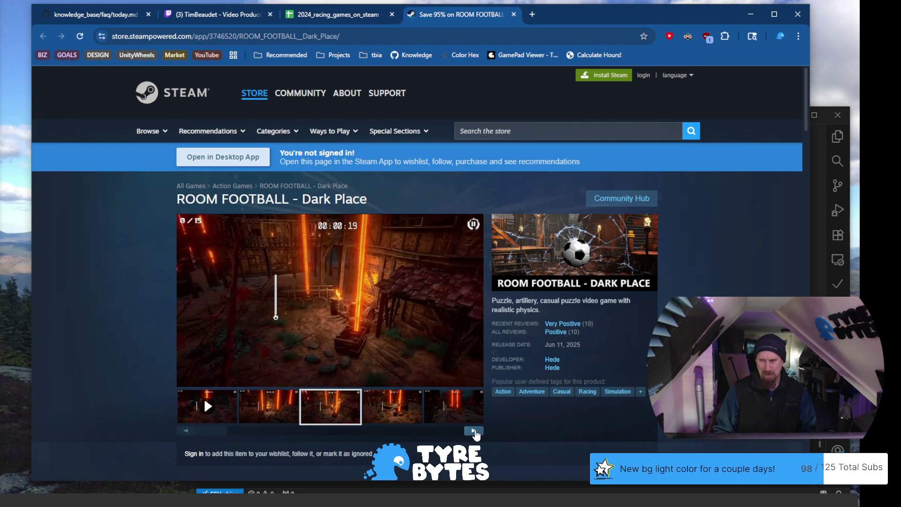
click(474, 432)
click(474, 432)
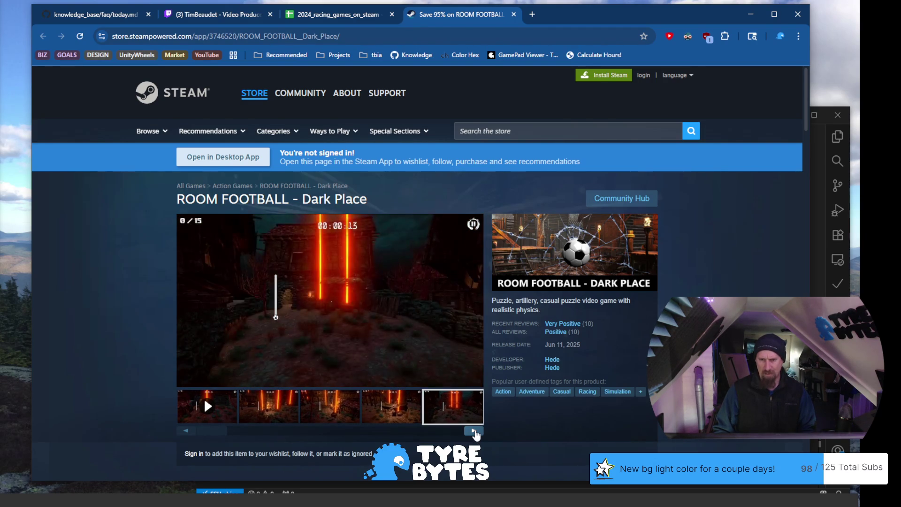
click(474, 432)
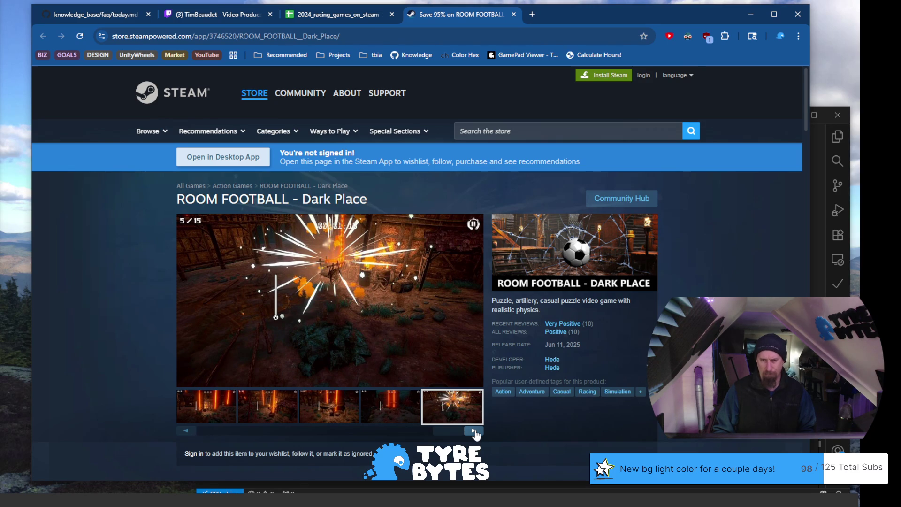
click(474, 431)
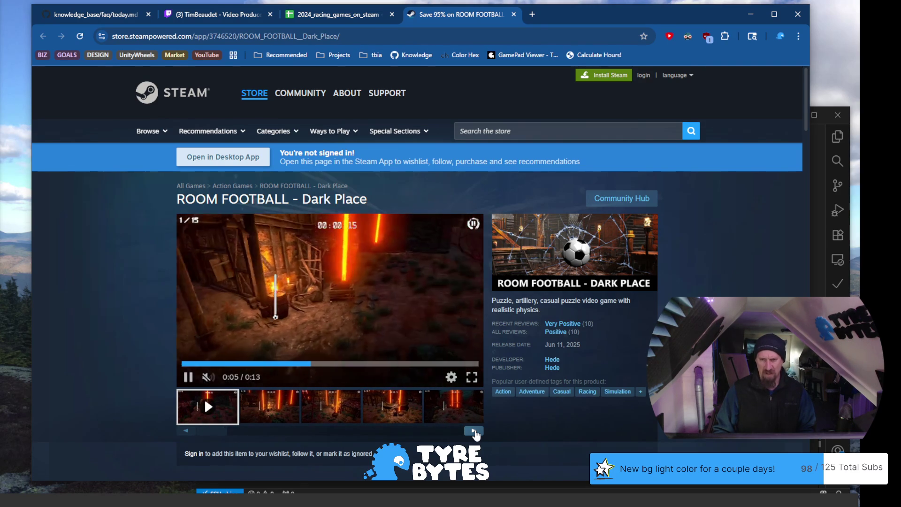
click(474, 431)
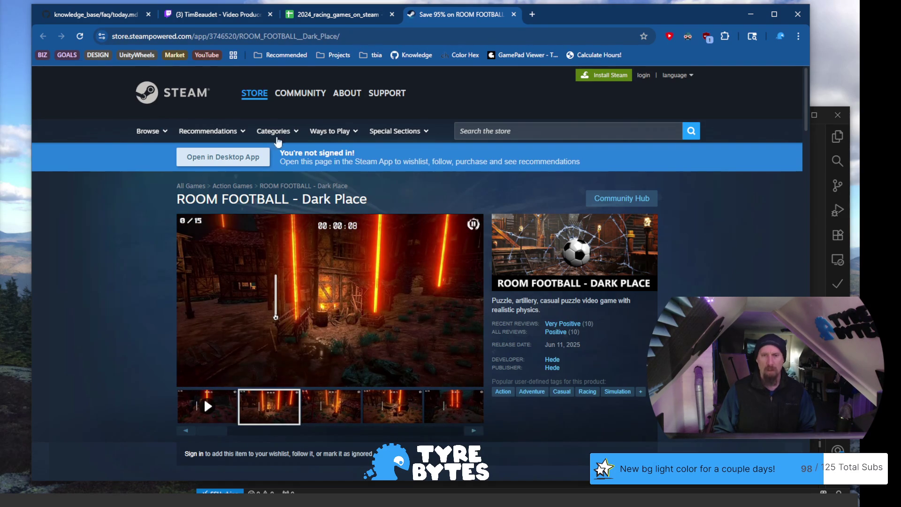
click(341, 36)
key(BackSpace)
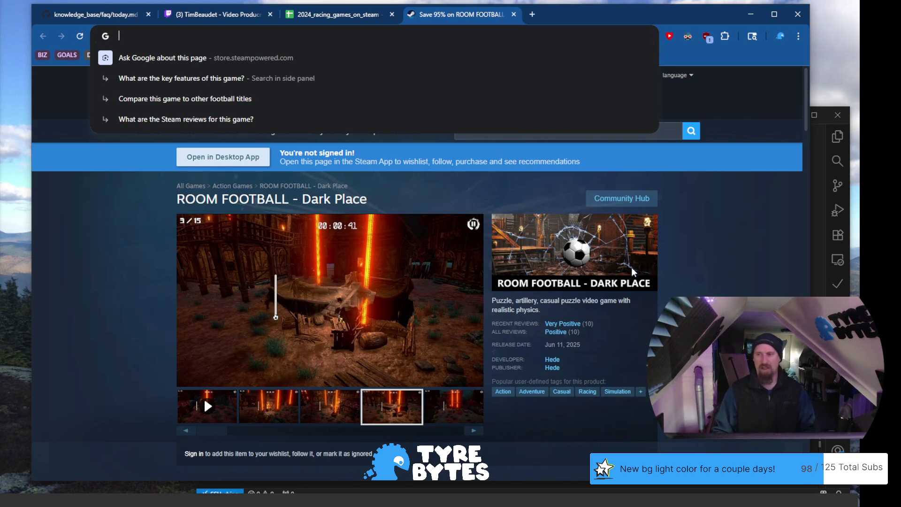
Rerun ./collector --ignore in VS Code with the ROOM FOOTBALL - Dark Place URL replacing the old one
key(alt+Tab)
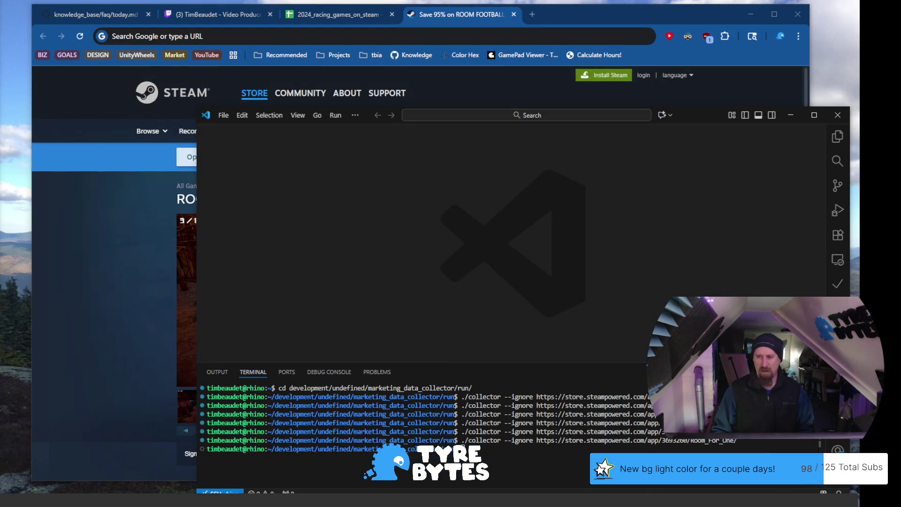
key(Up)
key(ctrl+w)
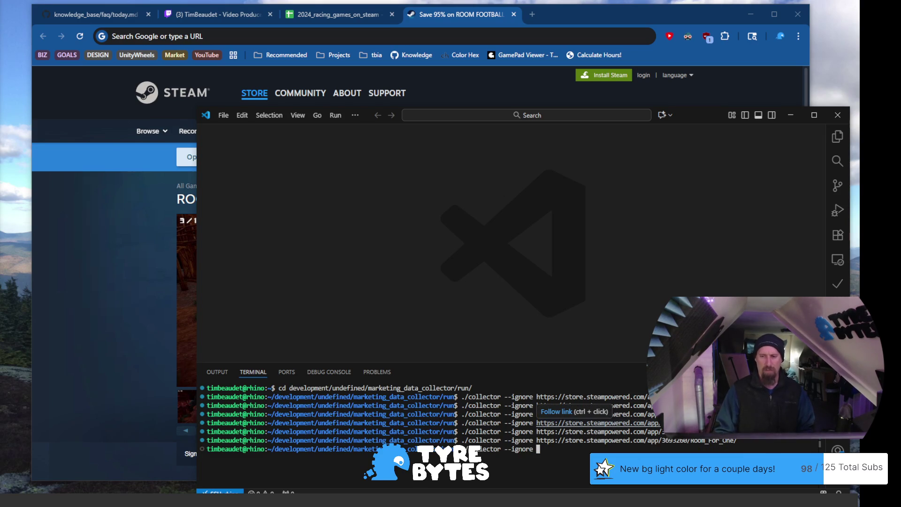
text(https://store.steampowered.com/app/3746520/ROOM_FOOTBALL__Dark_Place/)
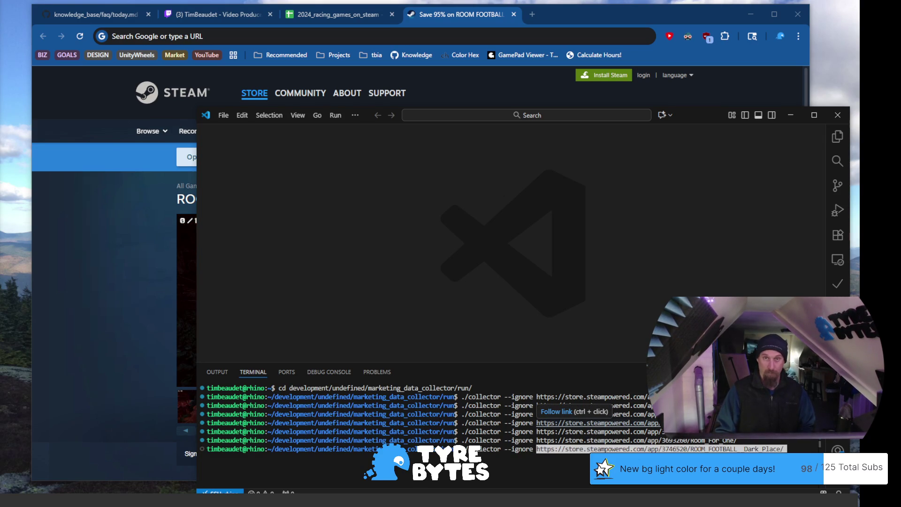
key(Return)
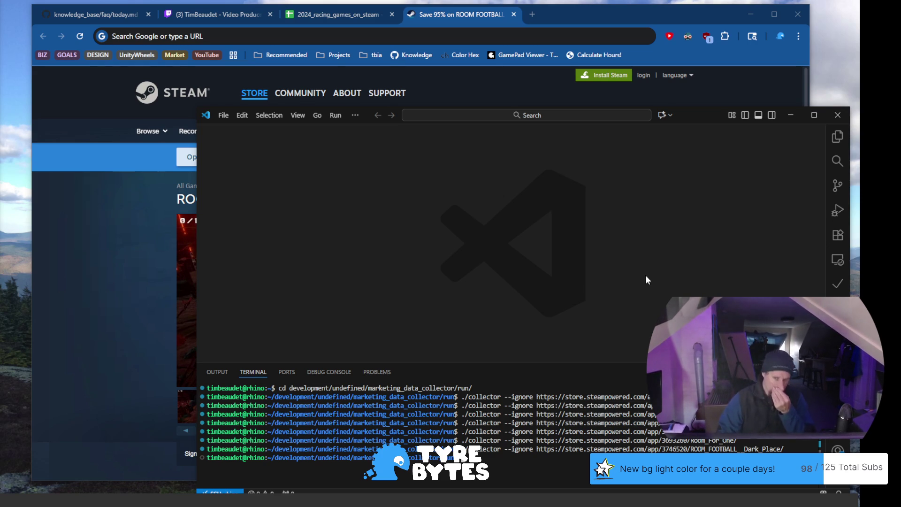
click(604, 18)
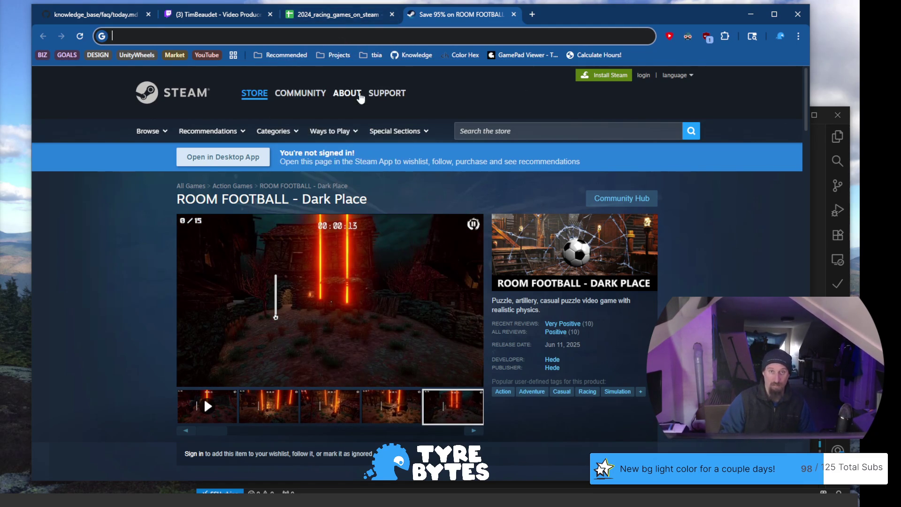
Select Wide Load's row 581 in the spreadsheet and open its Steam page from the link preview
drag(620, 17, 612, 5)
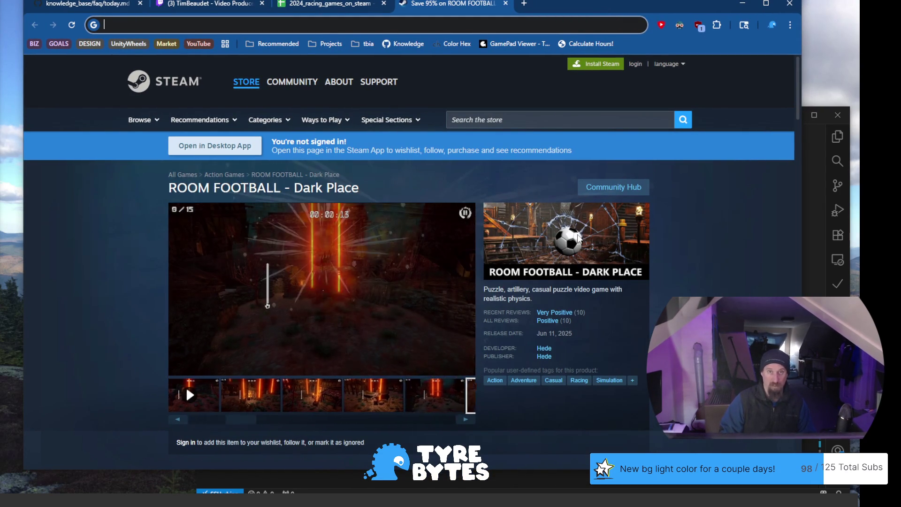
click(347, 6)
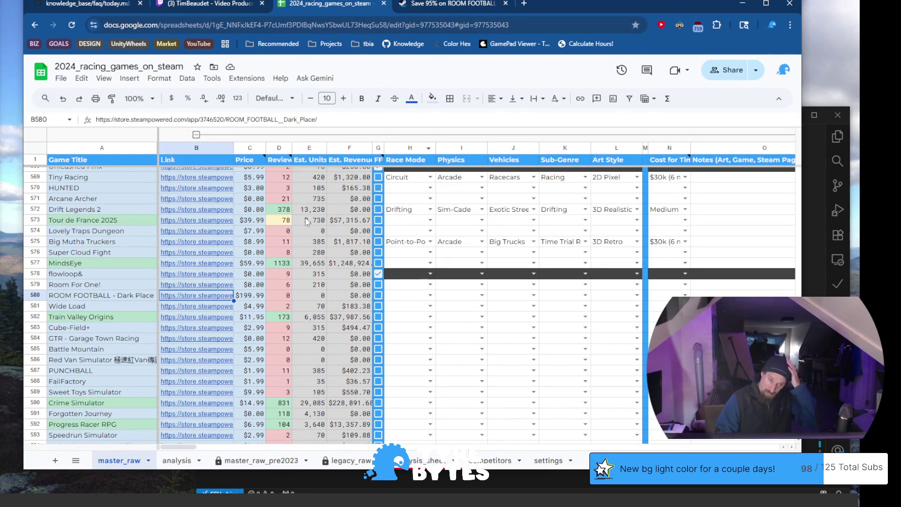
click(101, 306)
mouse_move(201, 310)
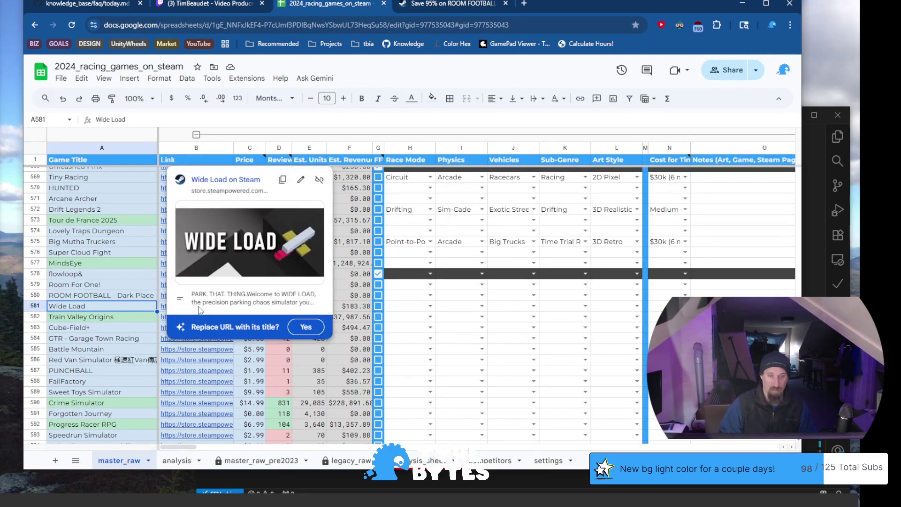
click(209, 178)
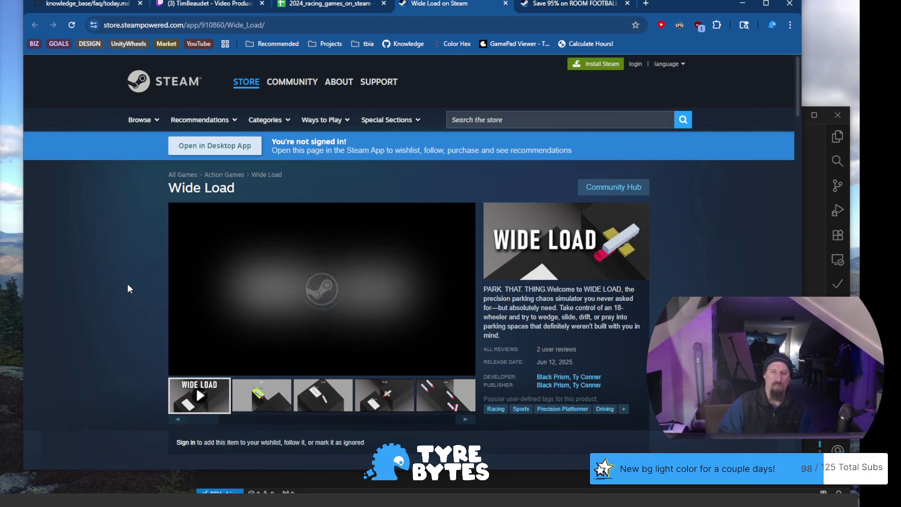
View Wide Load's second through fifth screenshots and advance the gallery back to the trailer
scroll(252, 352, down, 1)
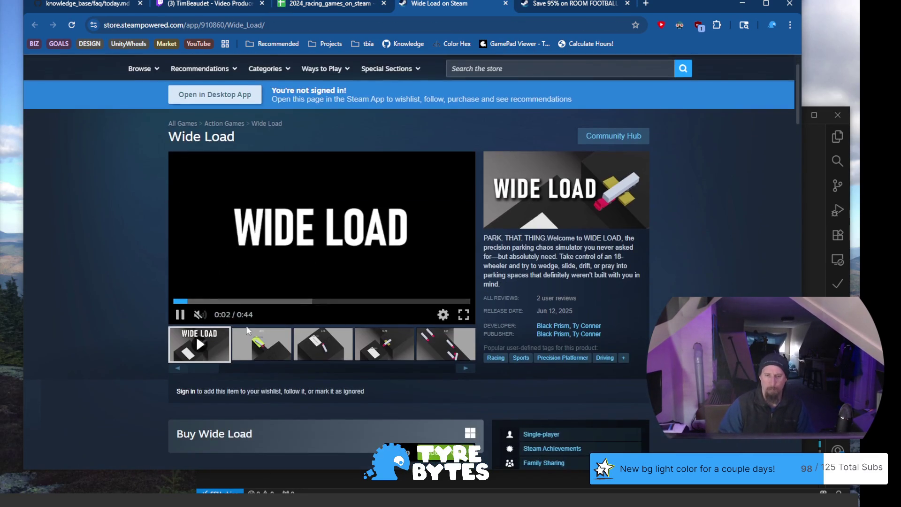
click(261, 344)
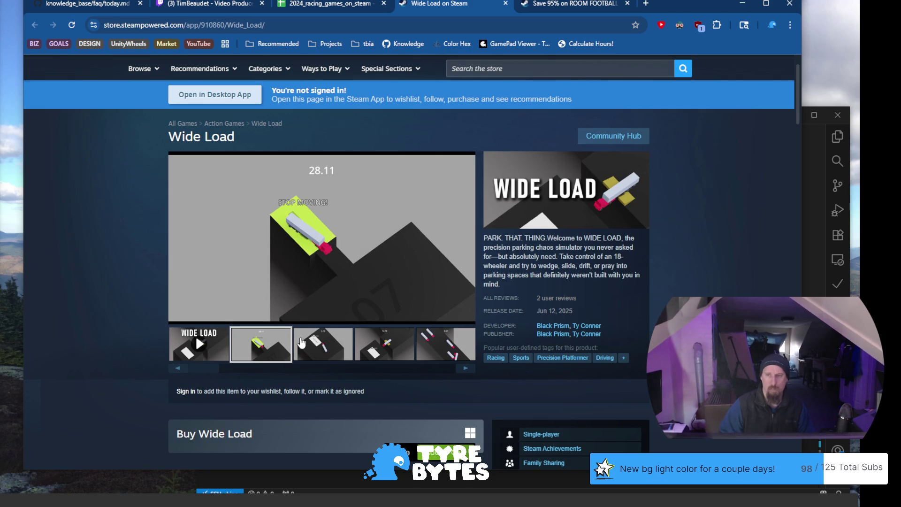
click(302, 343)
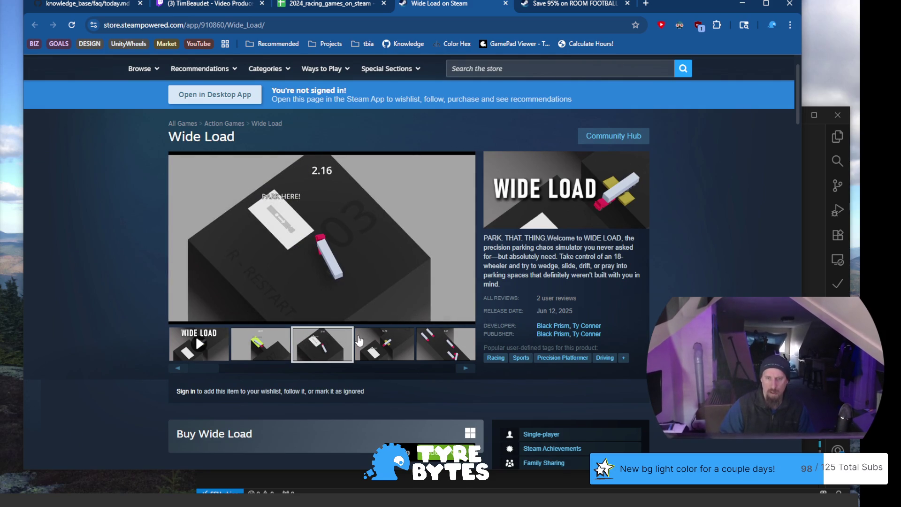
click(375, 343)
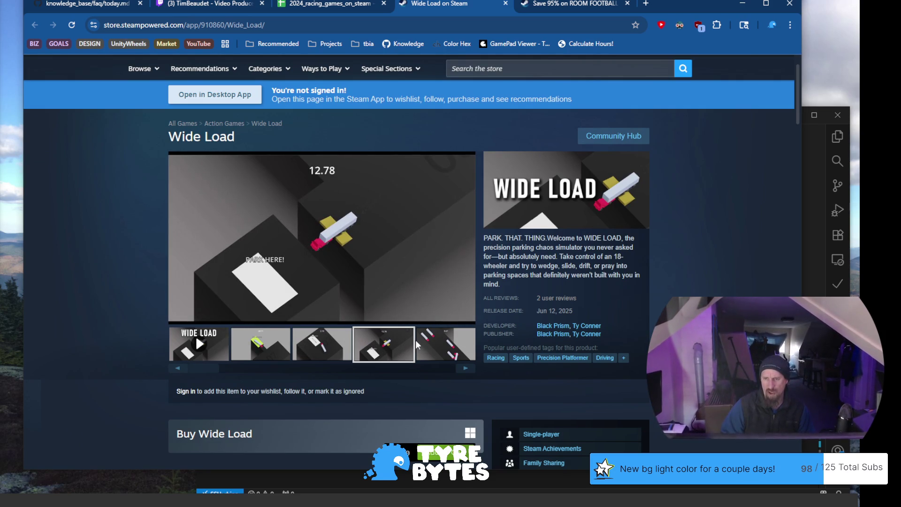
click(446, 357)
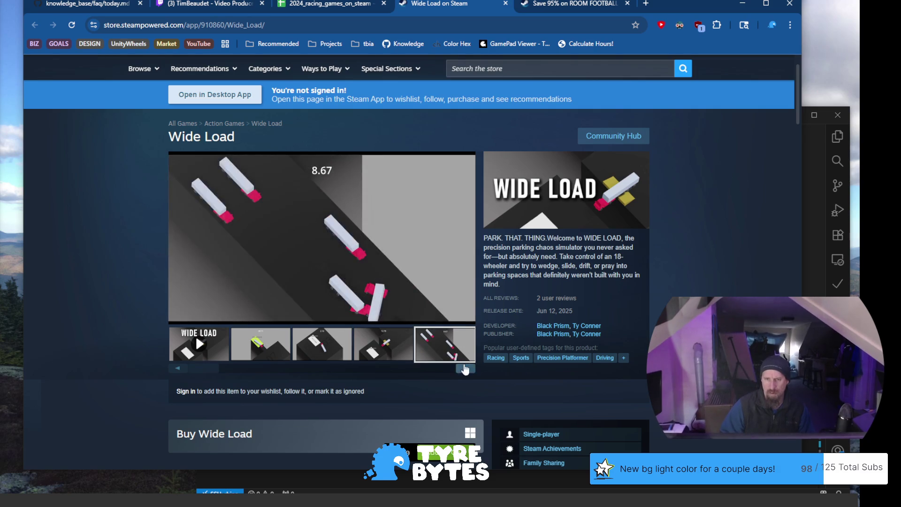
click(466, 370)
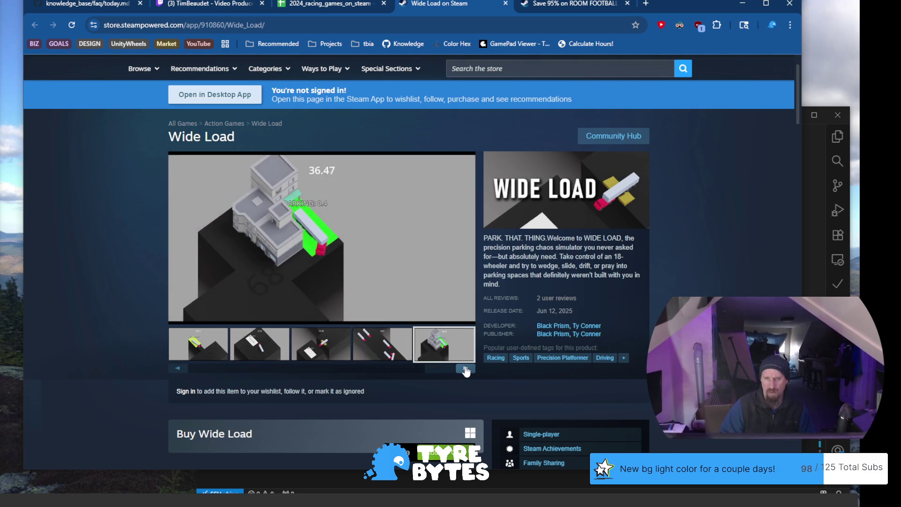
click(466, 369)
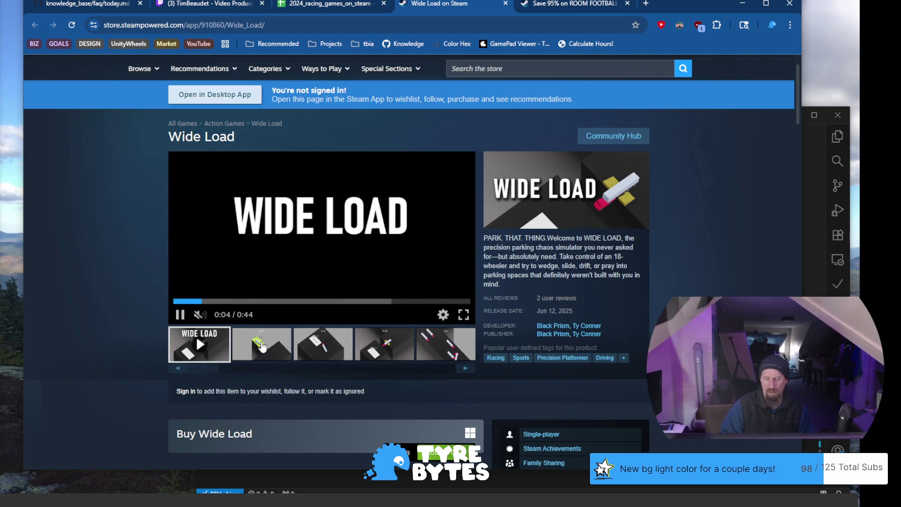
Revisit Wide Load's screenshots, ending on the parking one, then return to the ROOM FOOTBALL tab
click(284, 353)
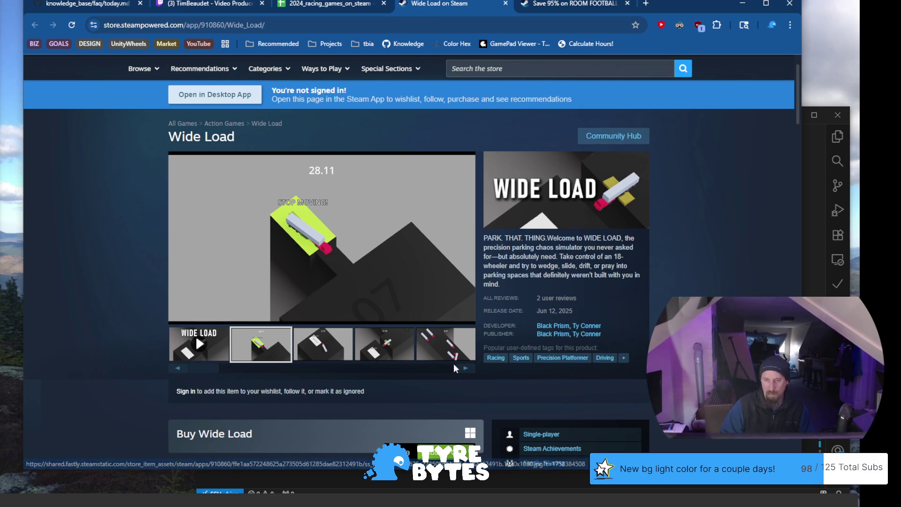
click(464, 370)
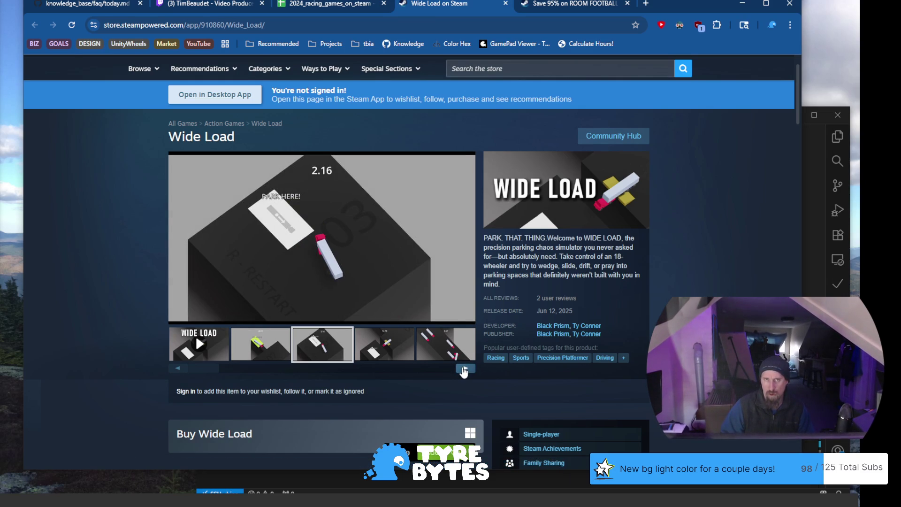
click(464, 369)
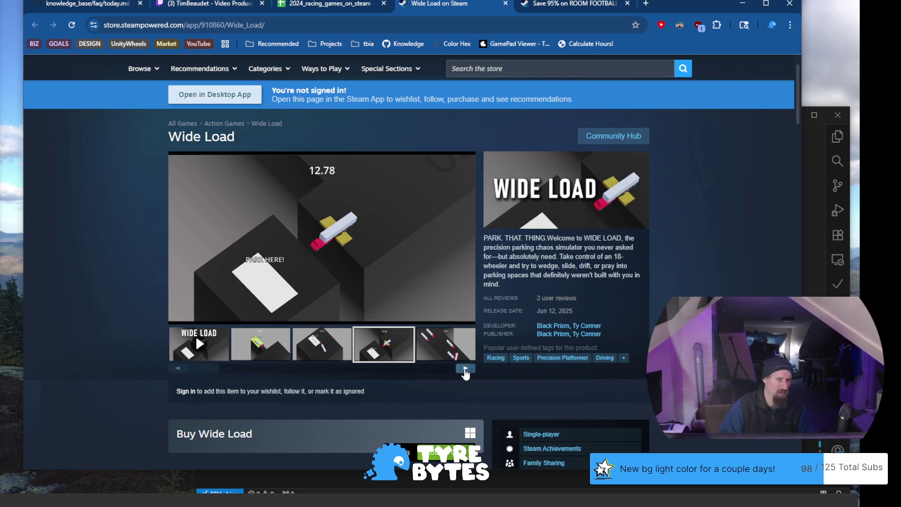
click(321, 348)
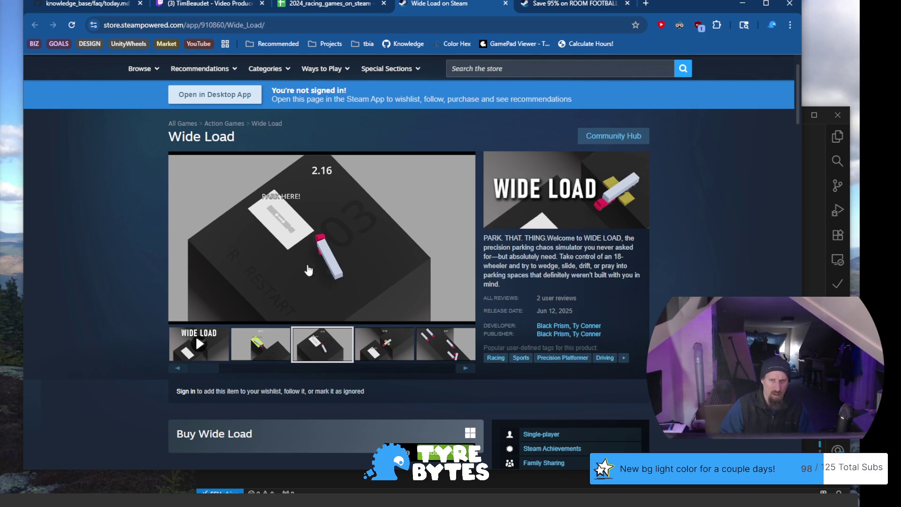
click(555, 5)
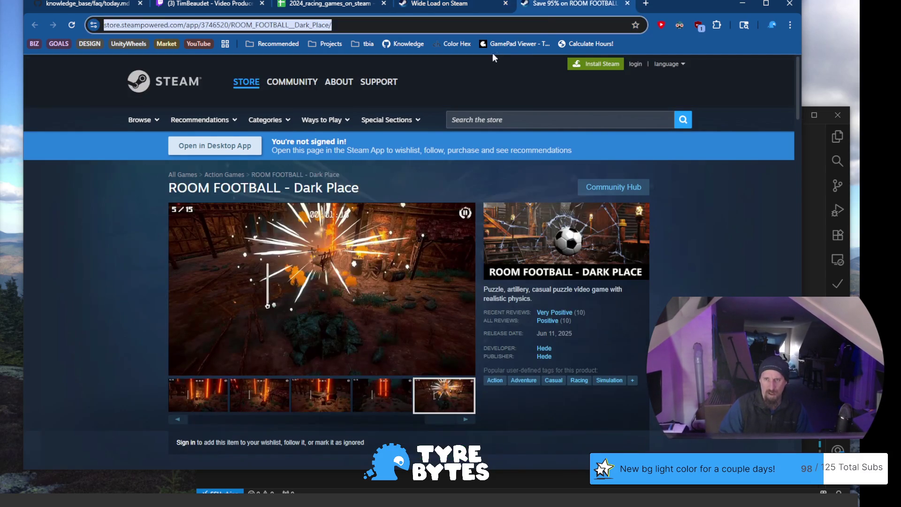
Search the Steam store for 'absolute dr', open Absolute Drift and view two screenshots
click(478, 119)
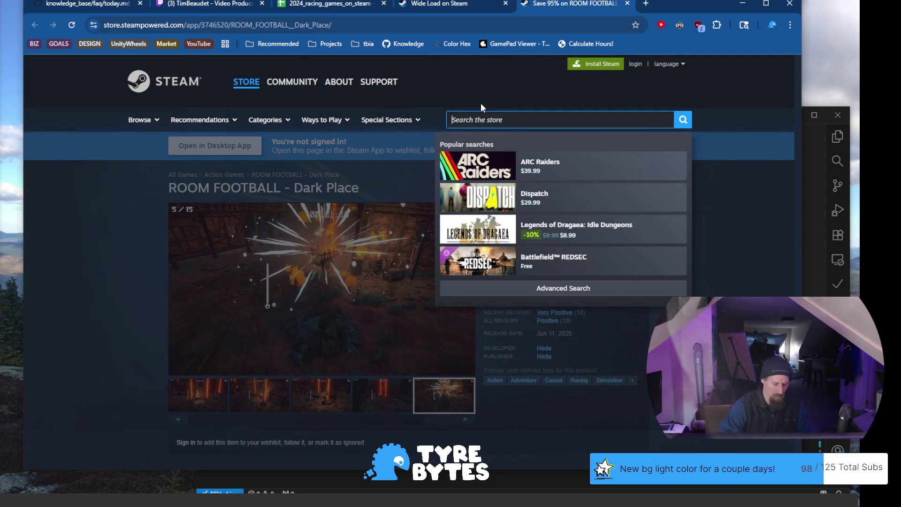
text(absolute d)
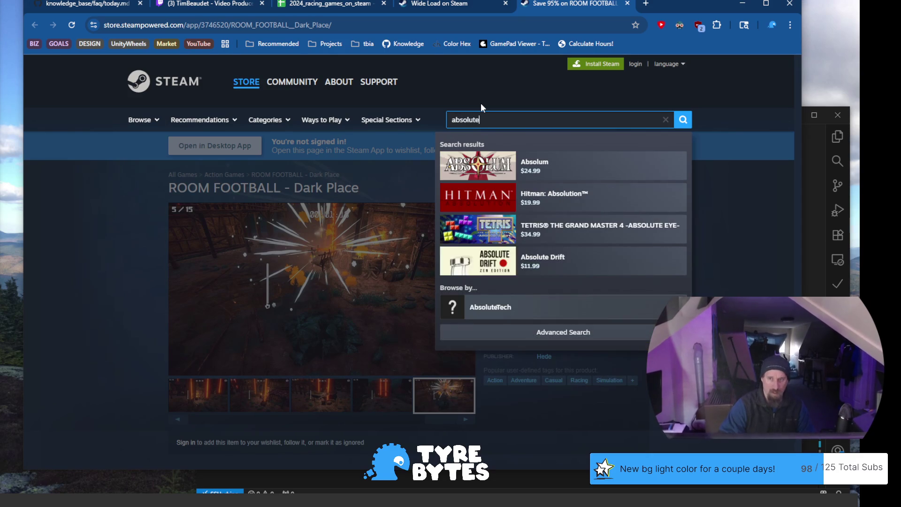
text(r)
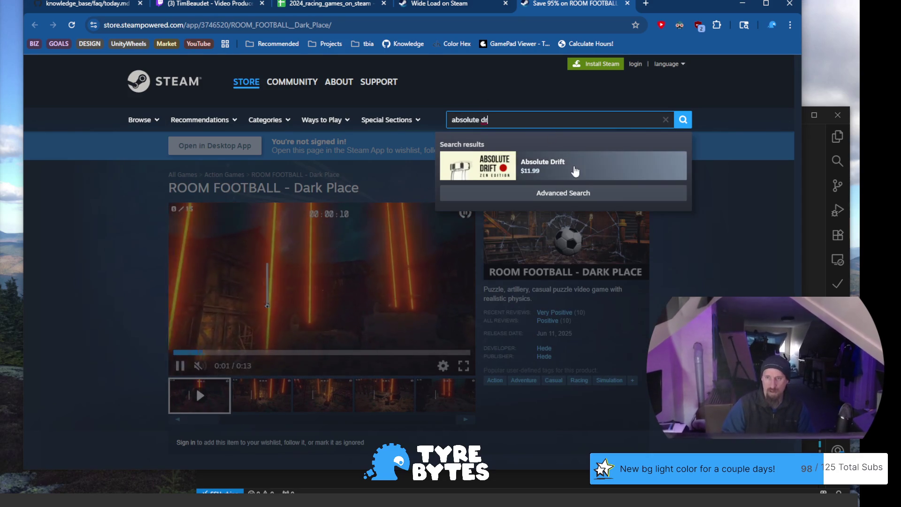
click(579, 172)
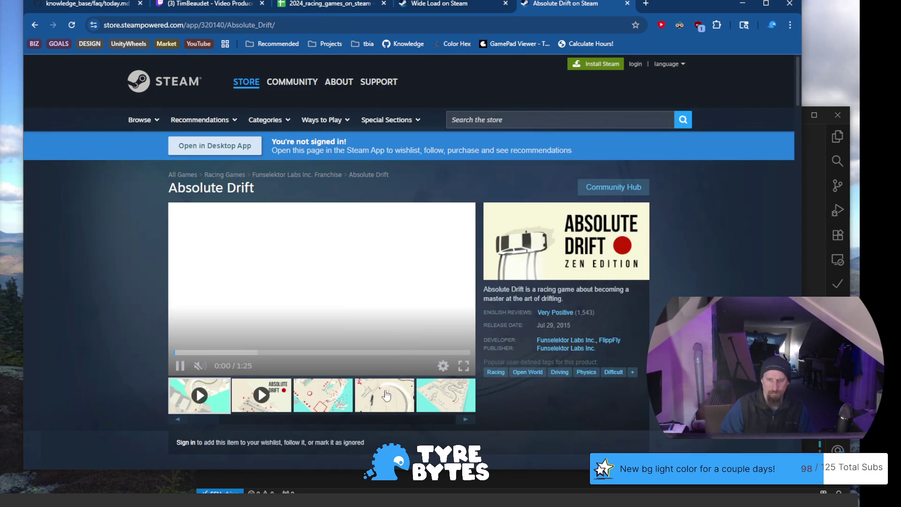
click(385, 396)
click(334, 412)
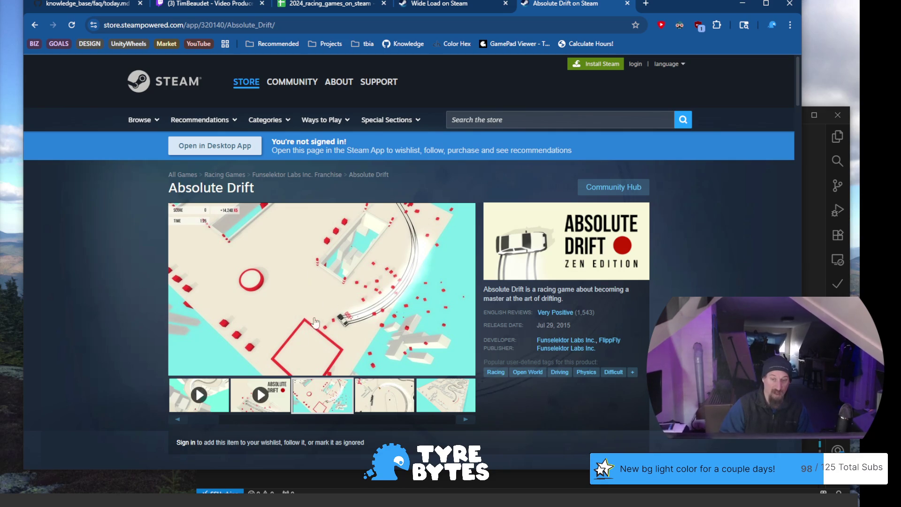
Compare the Wide Load and Absolute Drift tabs, finishing on Wide Load
click(441, 4)
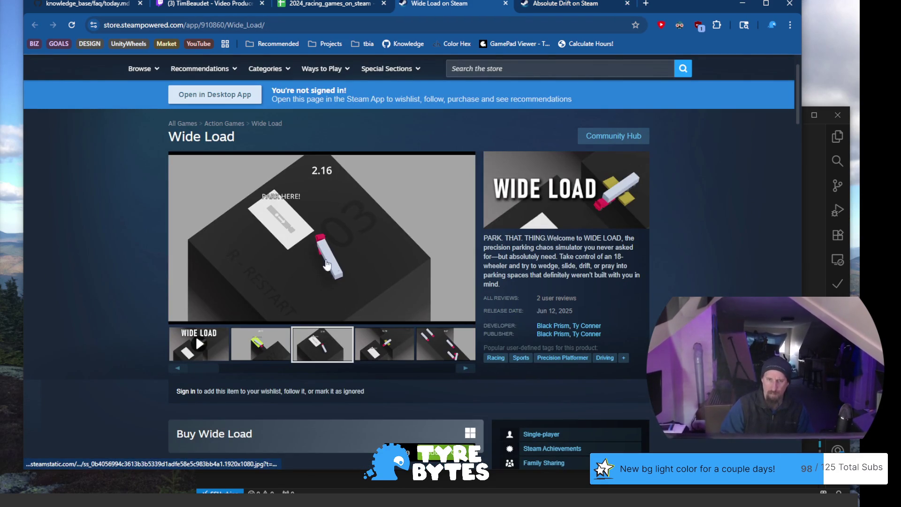
click(559, 6)
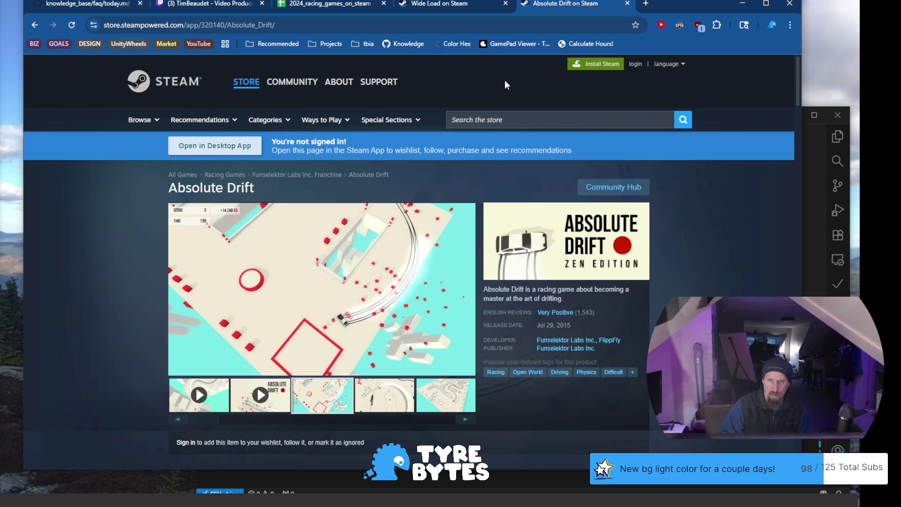
click(466, 4)
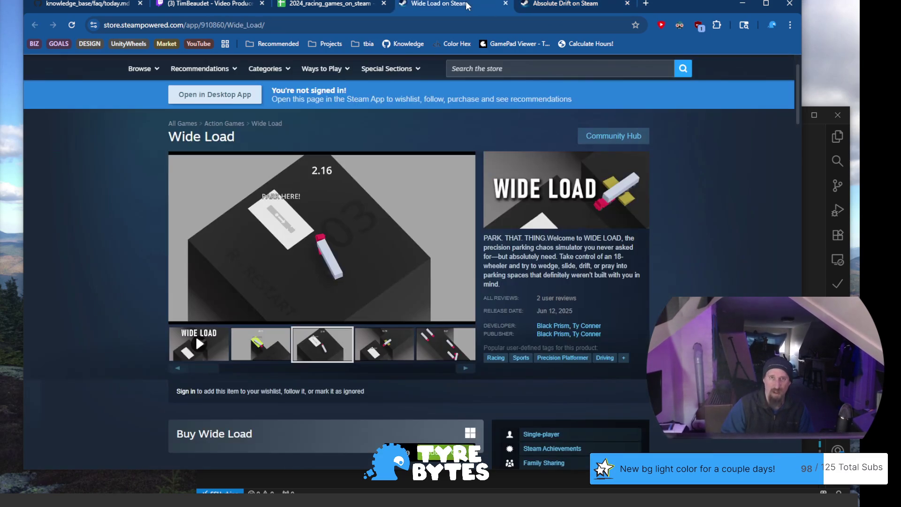
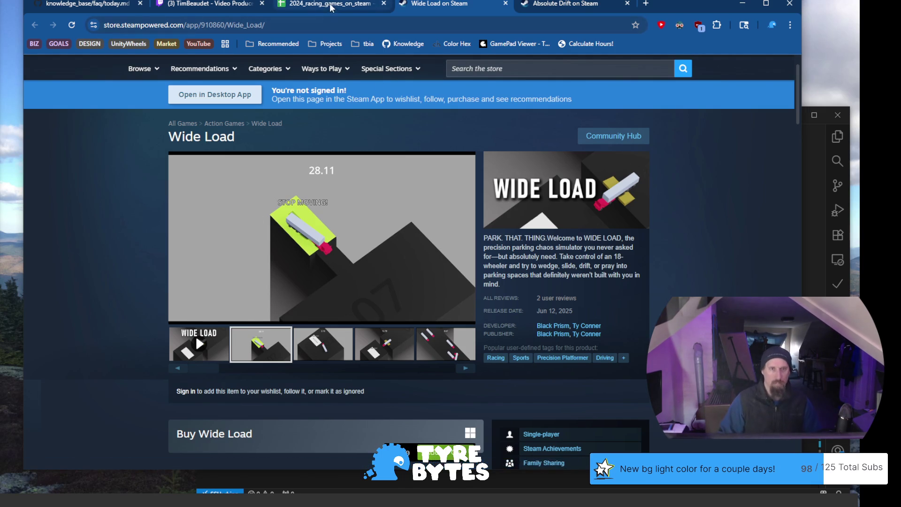
Switch from the Wide Load store page back to the 2024_racing_games_on_steam spreadsheet
mouse_move(324, 11)
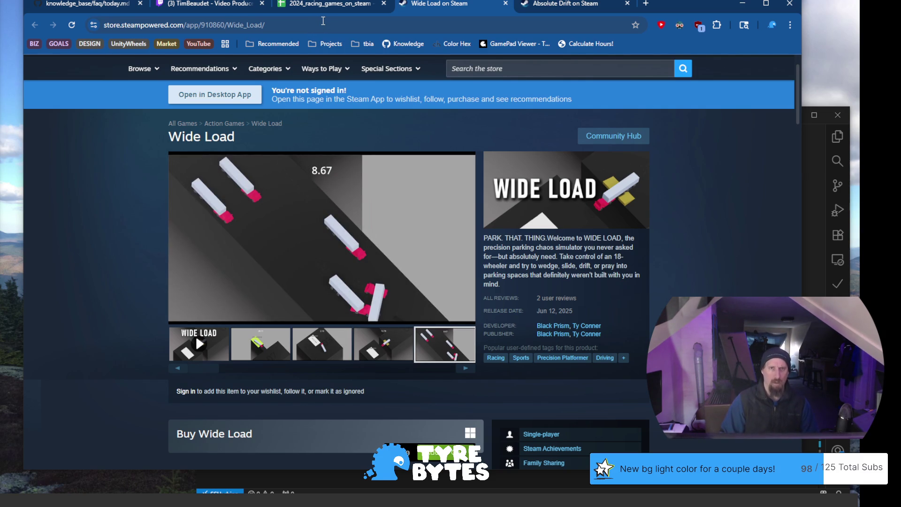
click(334, 7)
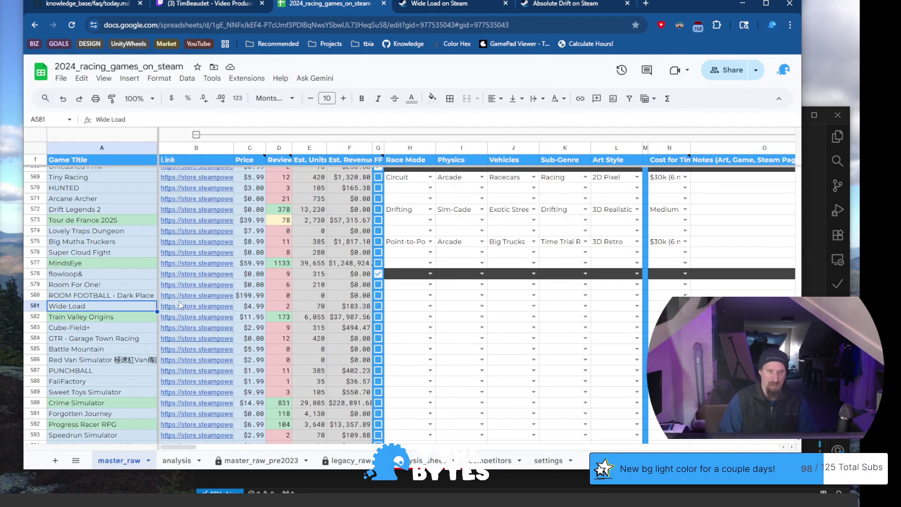
Set Wide Load's row 581 column G checkbox to TRUE and return to its Steam page
mouse_move(179, 305)
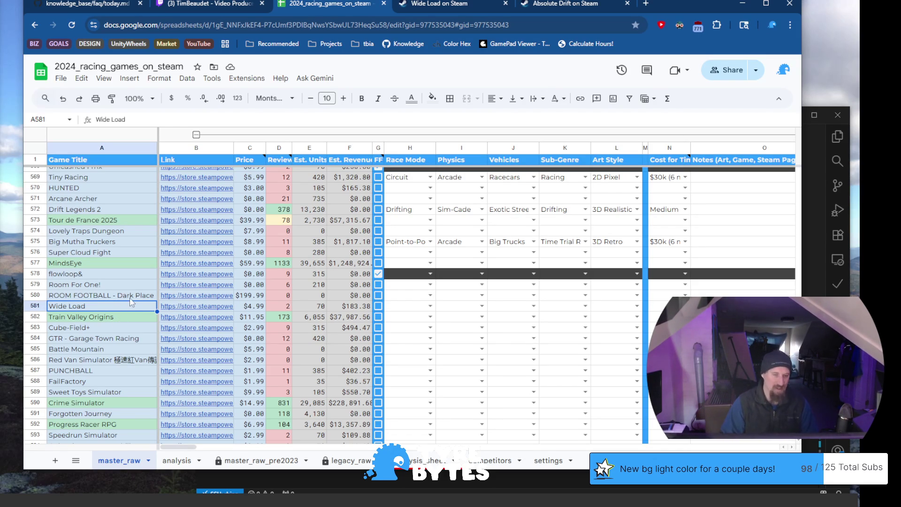
click(131, 299)
click(132, 307)
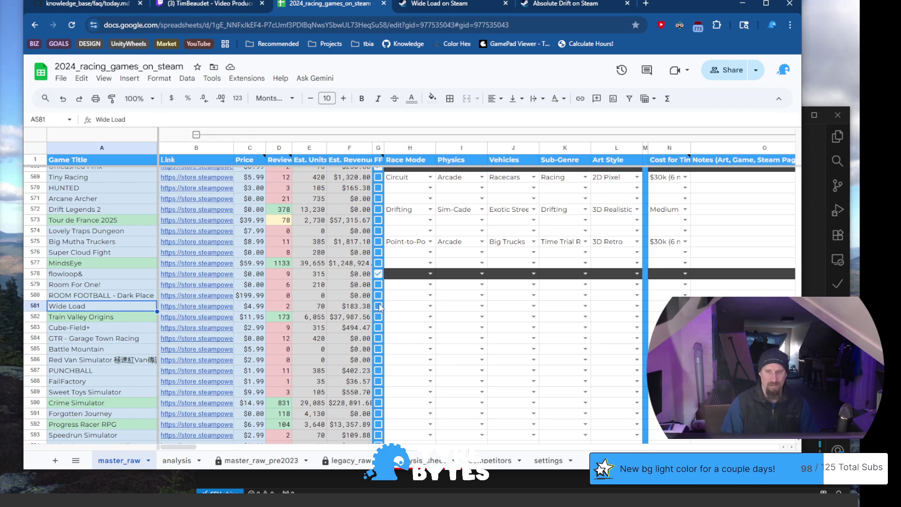
click(379, 306)
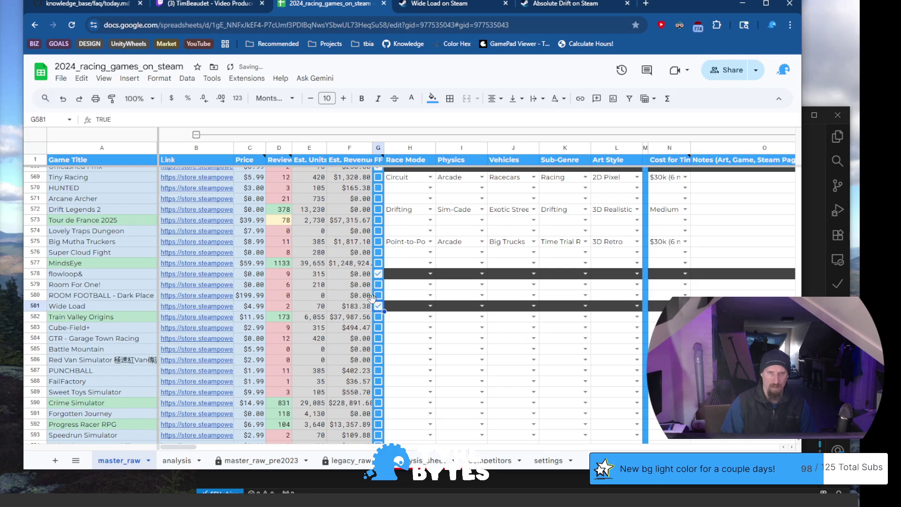
click(437, 4)
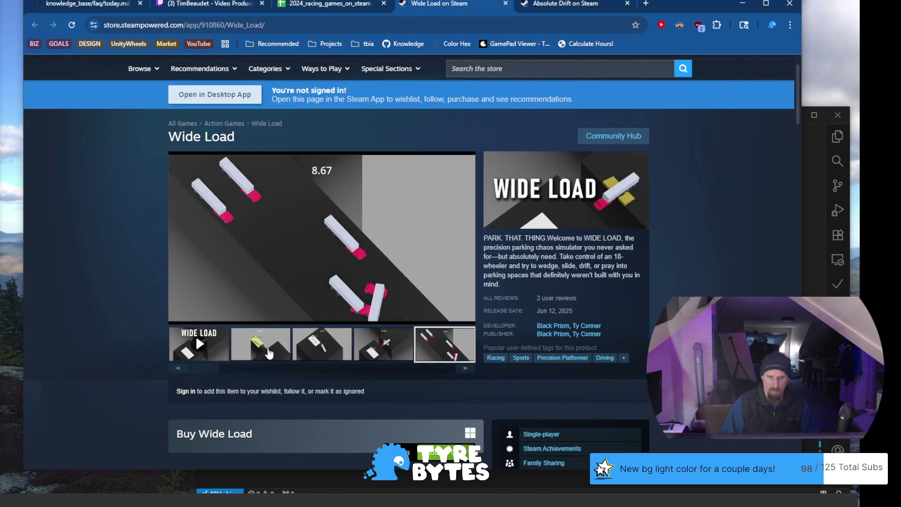
Browse Wide Load's screenshot gallery and play its trailer, then return to the spreadsheet
click(316, 340)
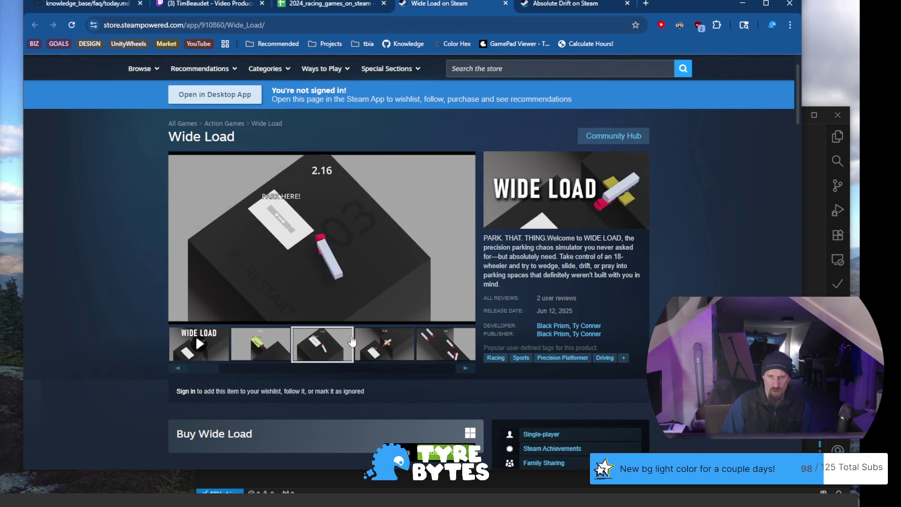
click(384, 347)
click(438, 350)
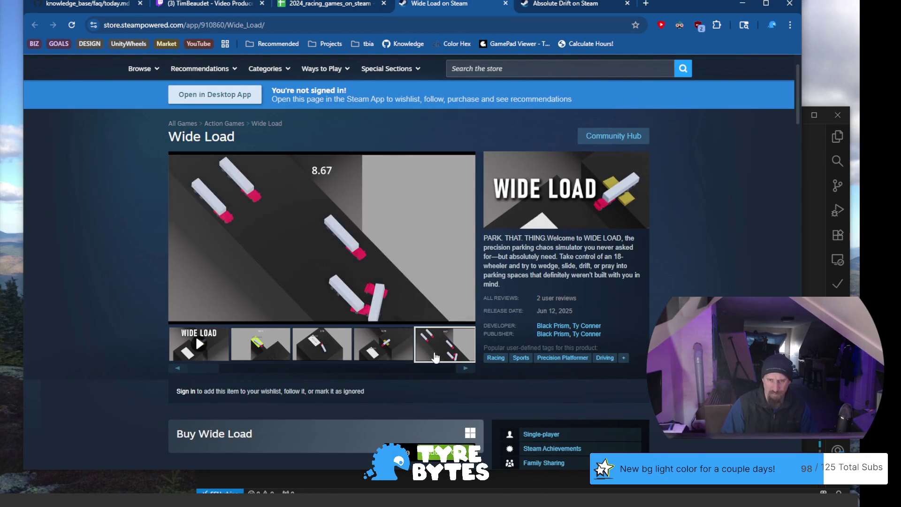
click(473, 374)
click(472, 373)
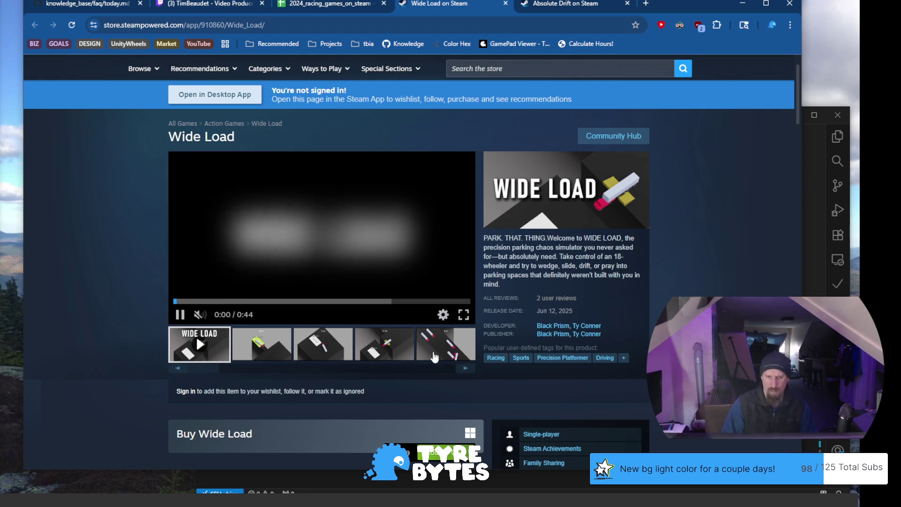
click(229, 301)
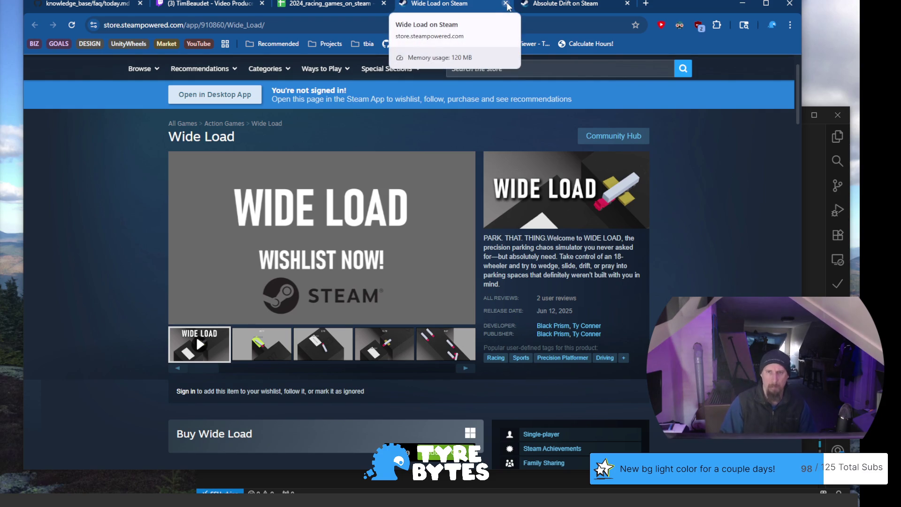
click(322, 6)
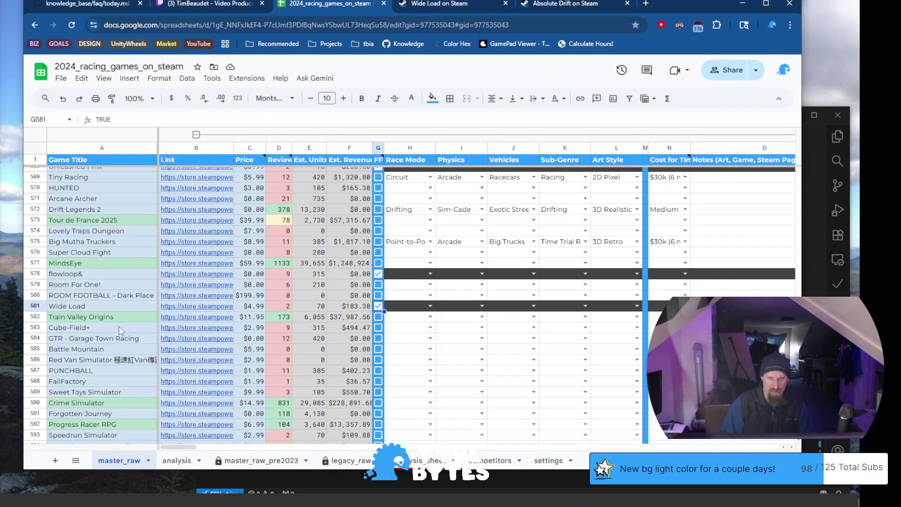
Open Train Valley Origins' Steam page from B582's link and cut its URL
click(216, 321)
click(246, 190)
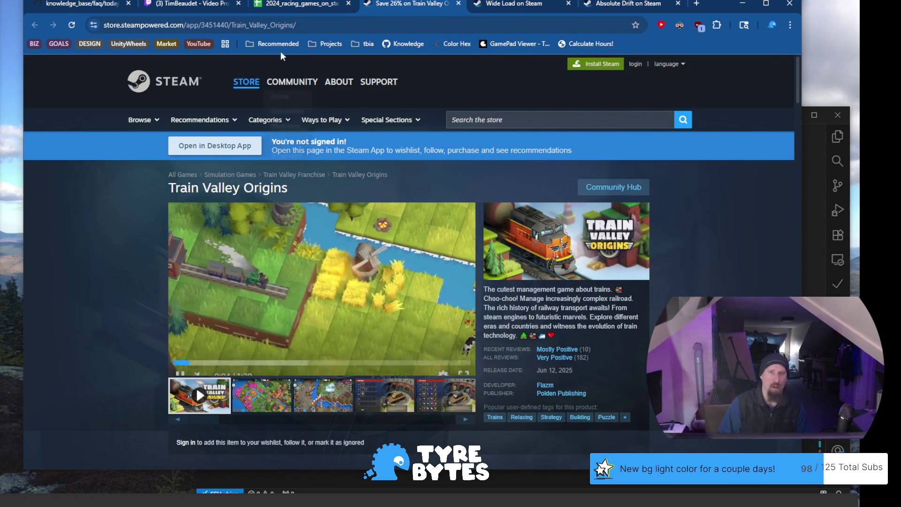
click(287, 24)
key(BackSpace)
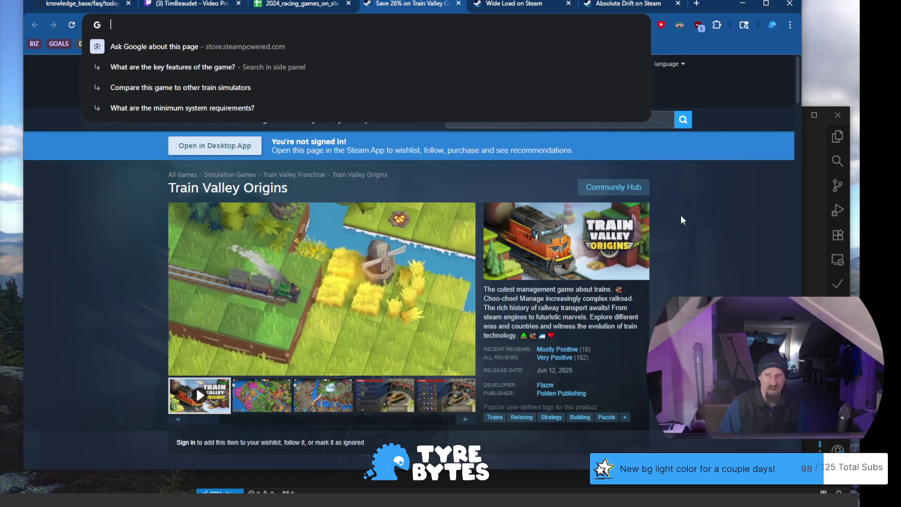
Rerun the collector with --ignore on the Train Valley Origins URL, then return to the spreadsheet
key(alt+Tab)
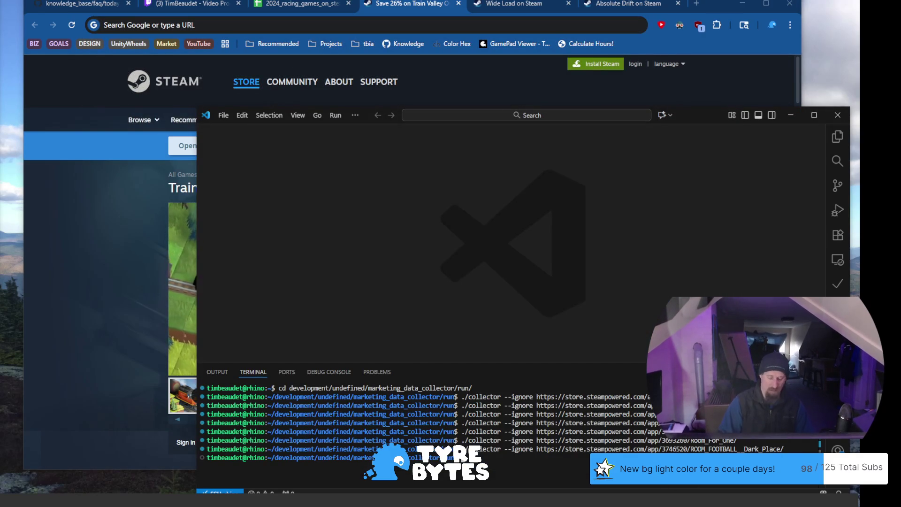
key(Up)
key(ctrl+w)
key(ctrl+shift+v)
key(Return)
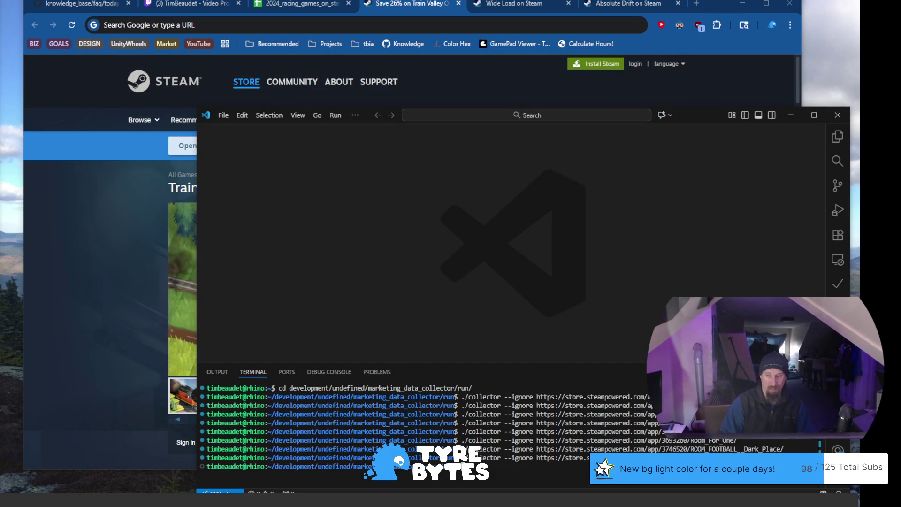
key(alt+Tab)
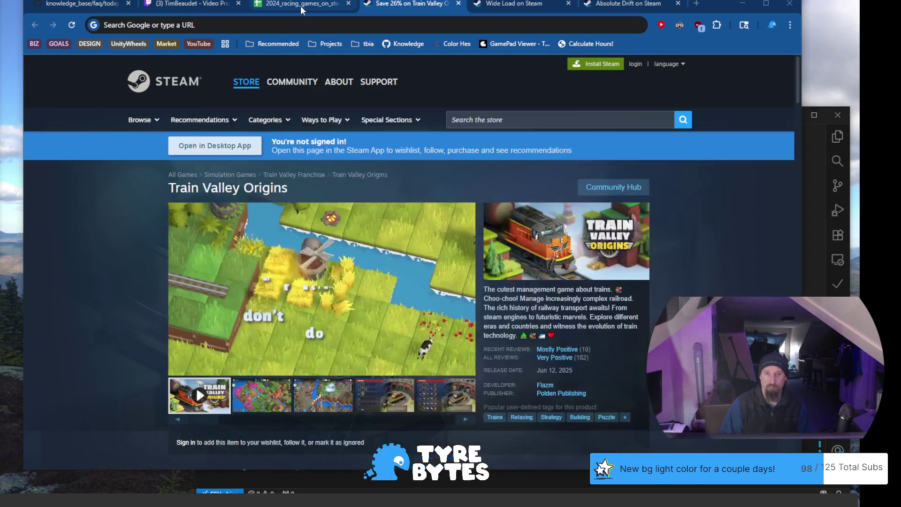
click(300, 6)
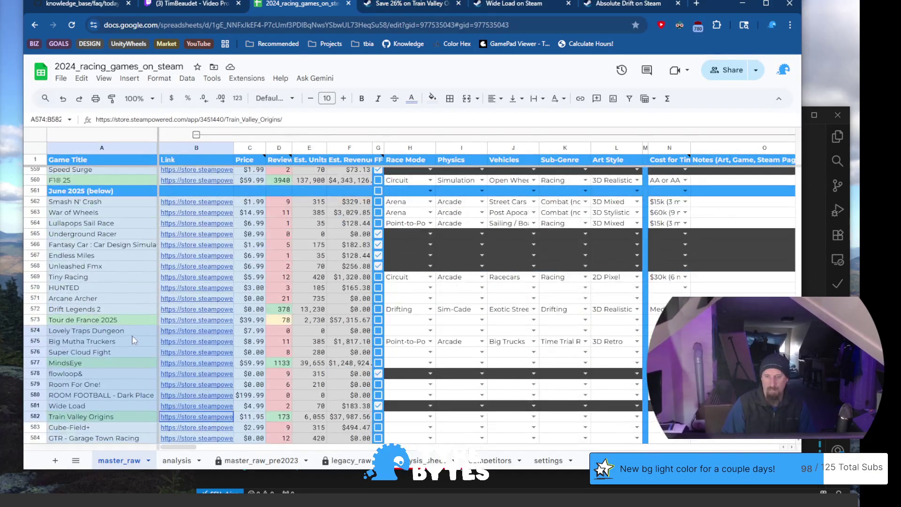
Scroll to the Train Valley Origins rows and show Cube-Field+'s link preview in B583
scroll(134, 332, down, 5)
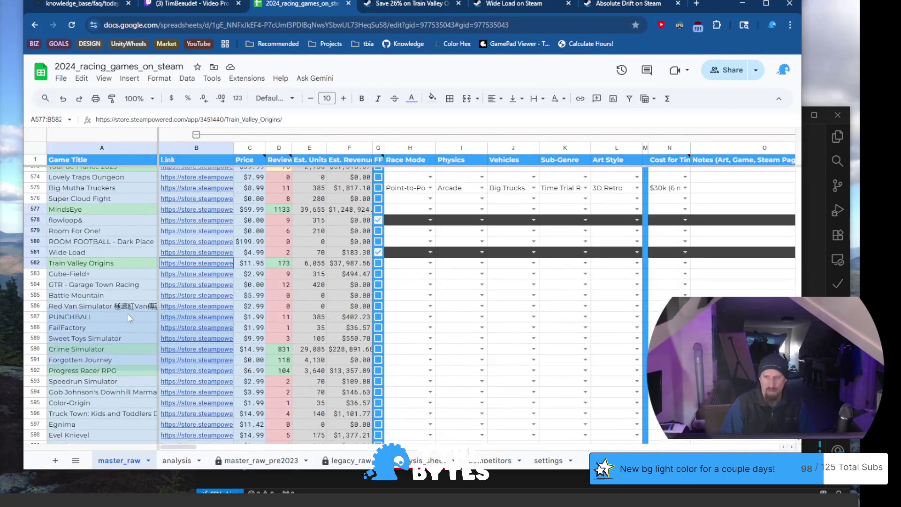
shift+click(133, 338)
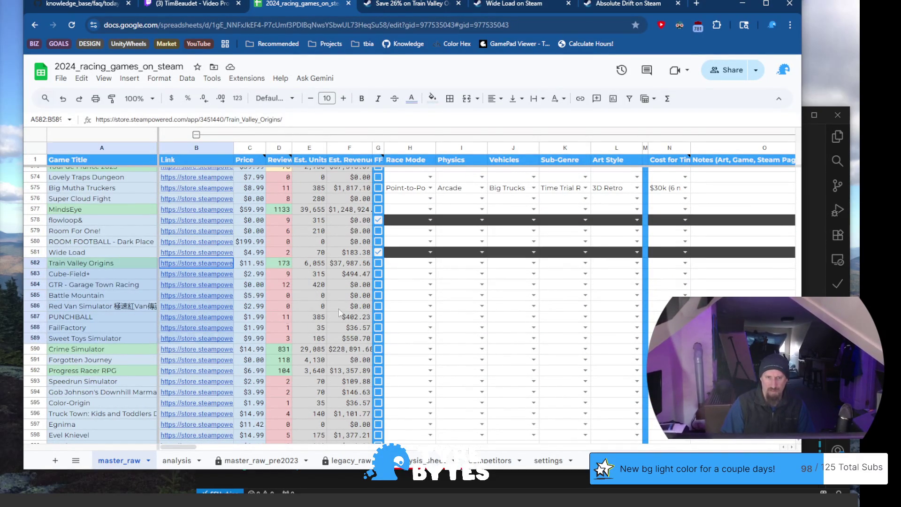
shift+click(414, 300)
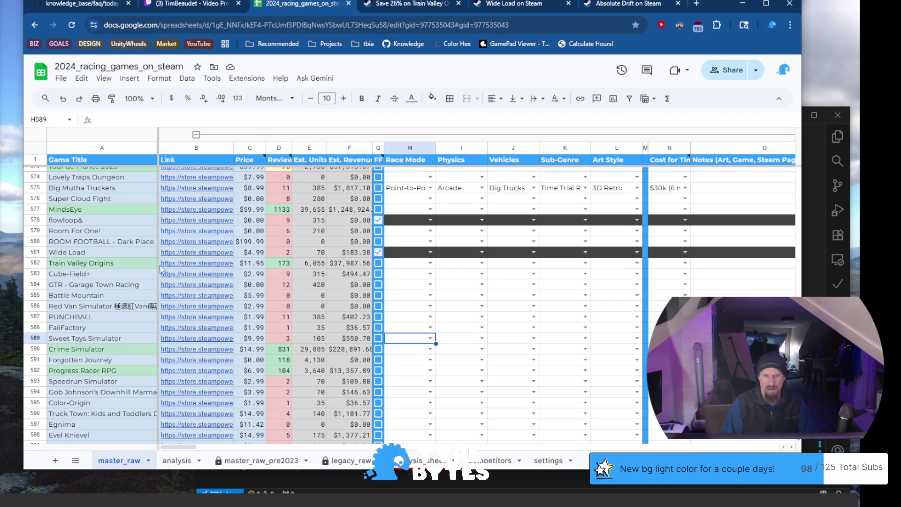
click(87, 277)
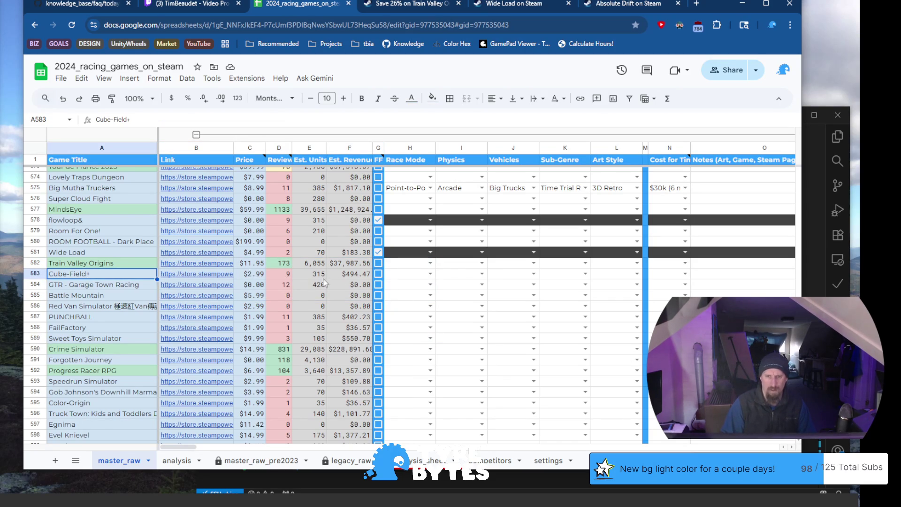
mouse_move(193, 279)
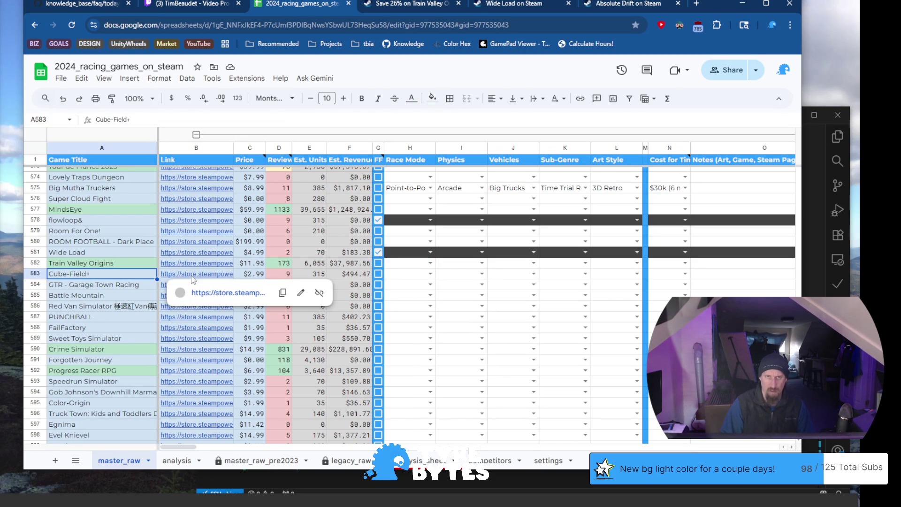
click(193, 277)
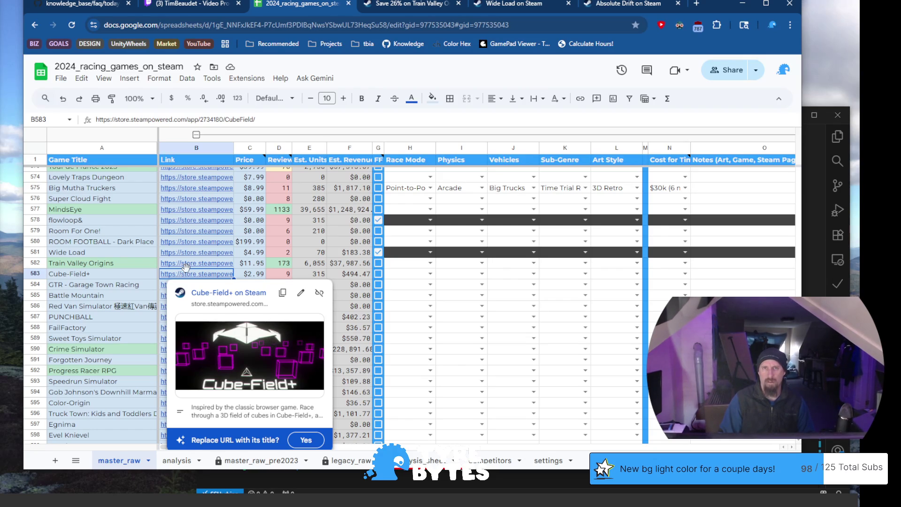
Open Cube-Field+'s Steam page and look through its screenshots
click(235, 292)
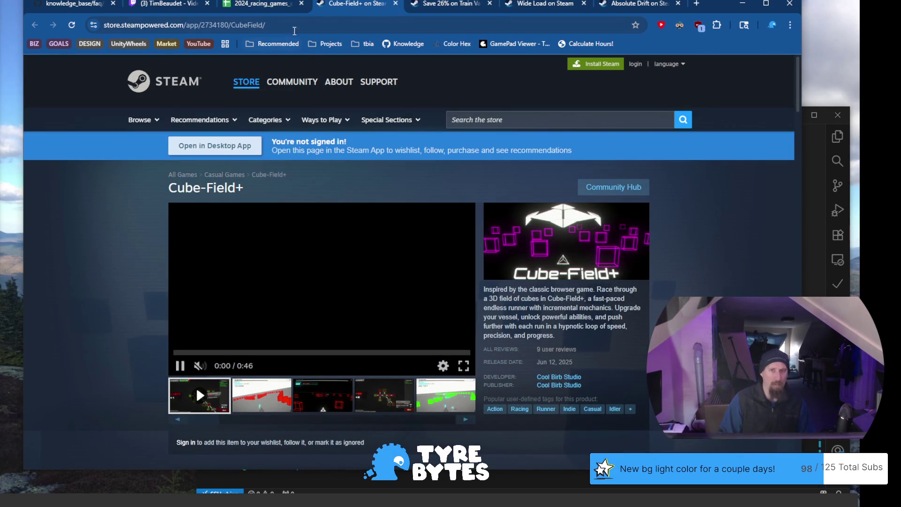
click(302, 389)
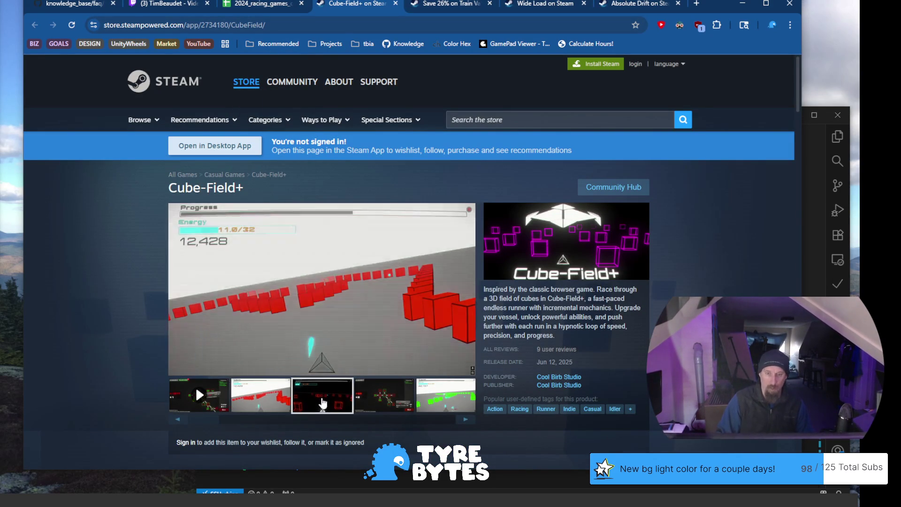
click(381, 398)
click(434, 398)
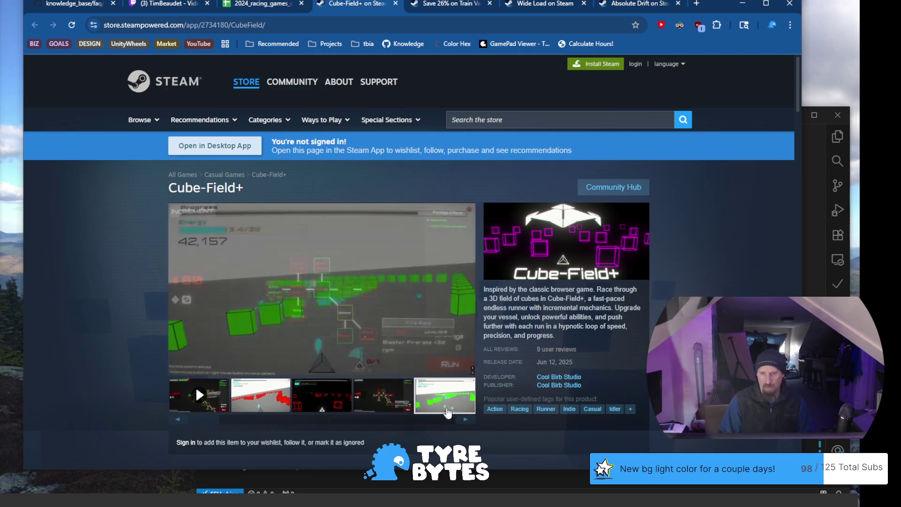
click(463, 420)
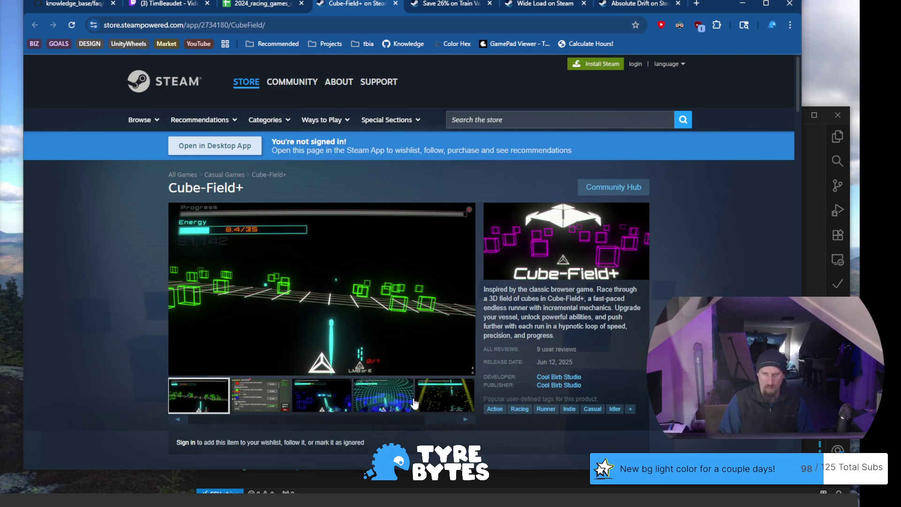
click(457, 399)
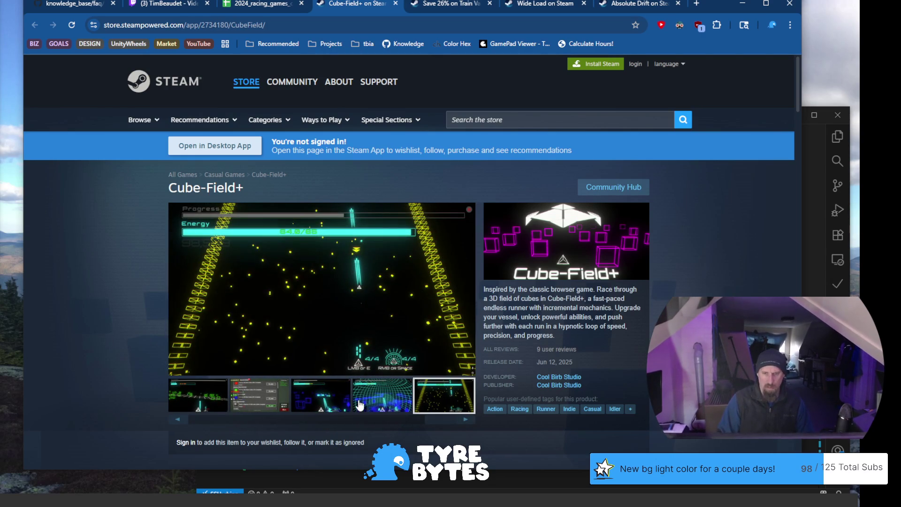
Run the collector with --ignore on the Cube-Field+ URL, then return to the spreadsheet
click(268, 31)
key(BackSpace)
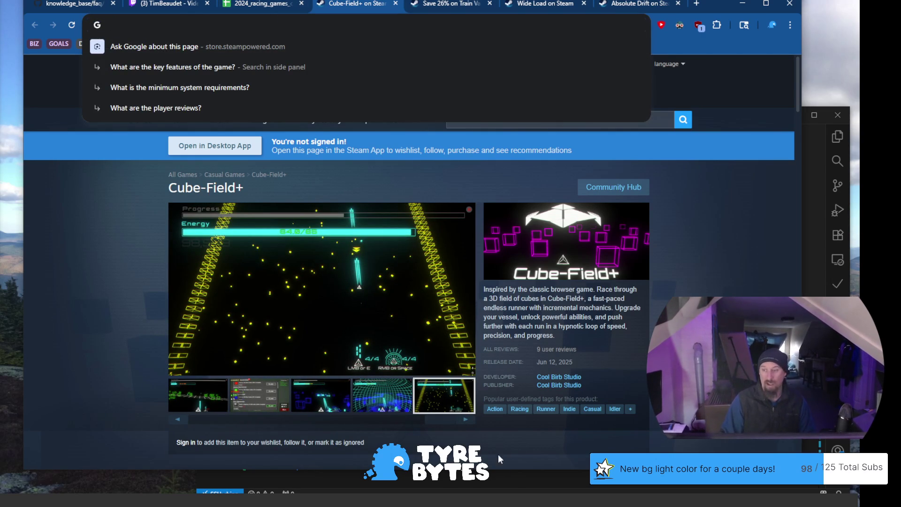
click(513, 488)
text(--ignore)
key(ctrl+shift+v)
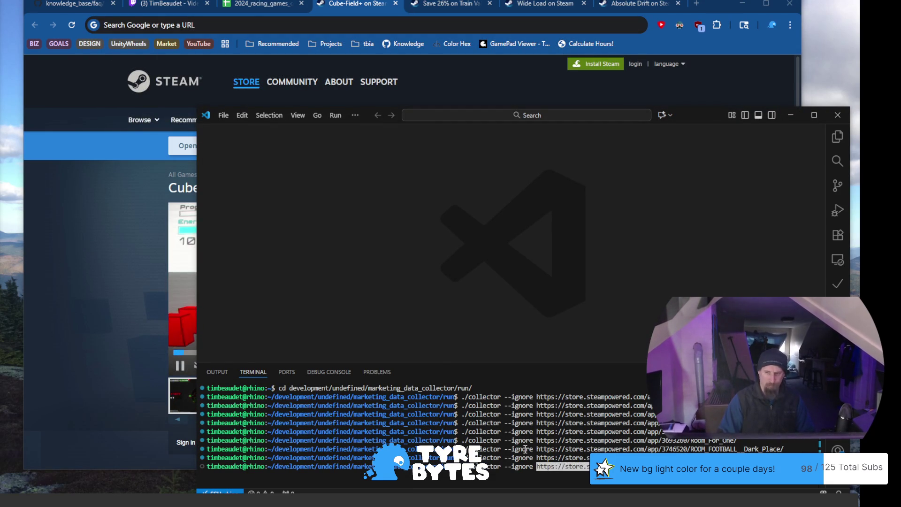
key(Return)
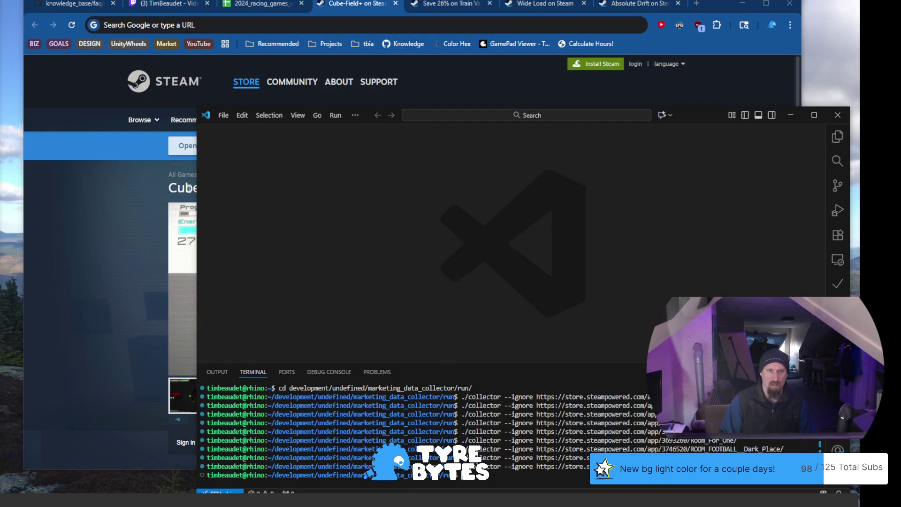
click(58, 249)
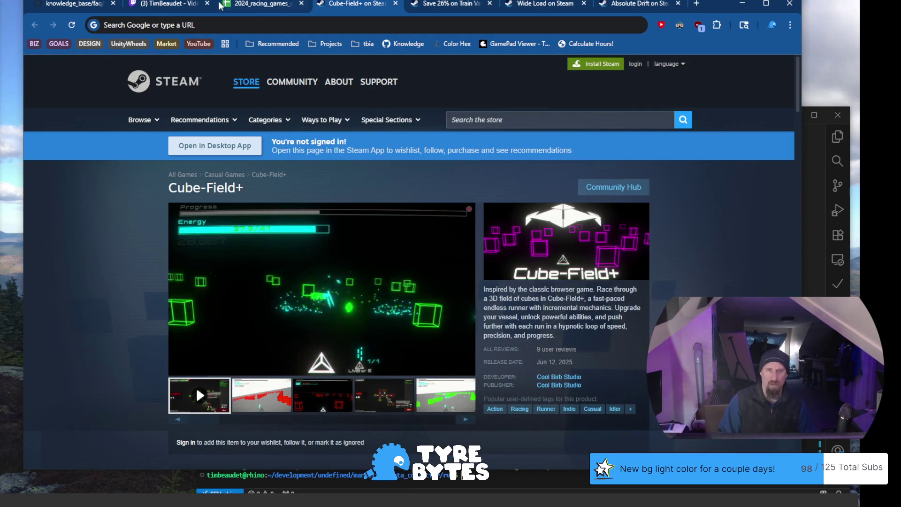
click(263, 7)
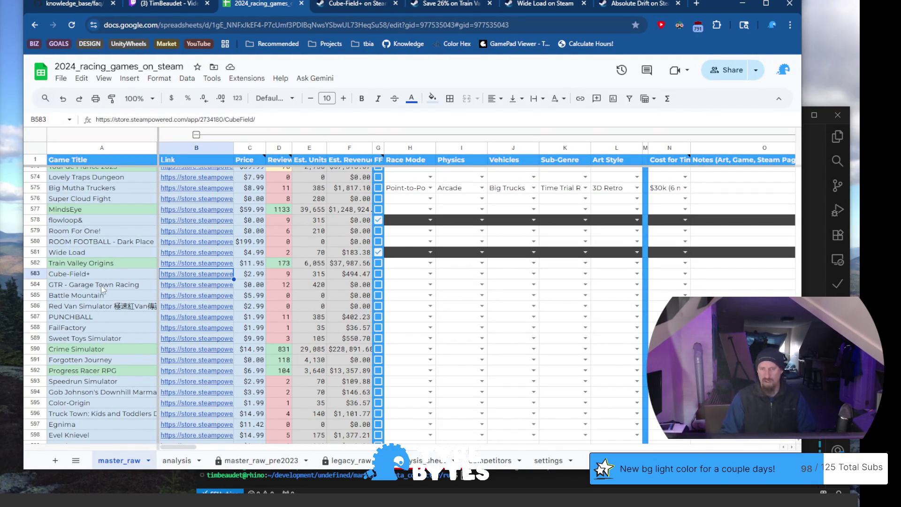
Open GTR - Garage Town Racing's Steam page from the link in B584
click(130, 289)
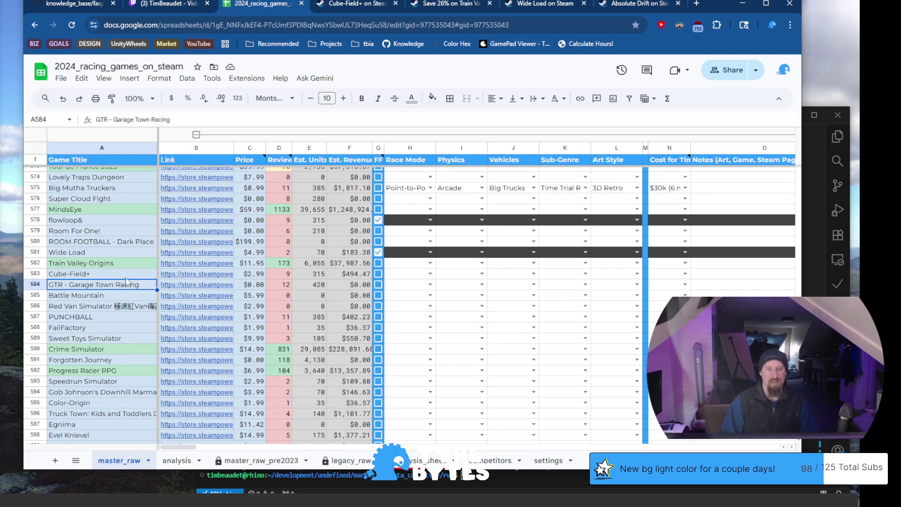
mouse_move(189, 287)
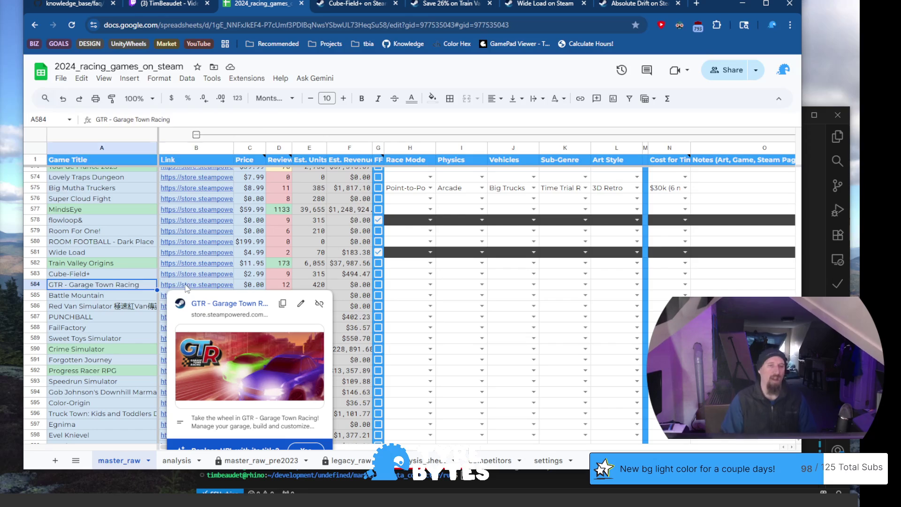
click(189, 288)
click(210, 308)
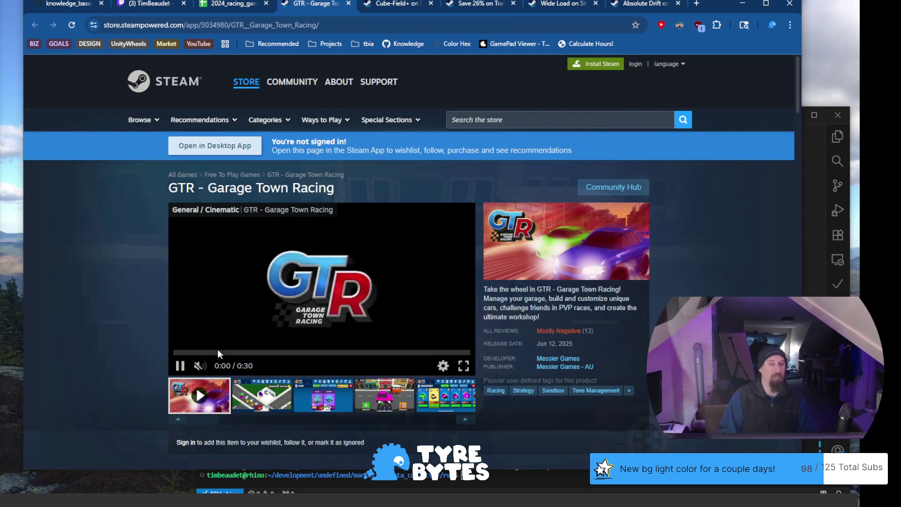
click(280, 387)
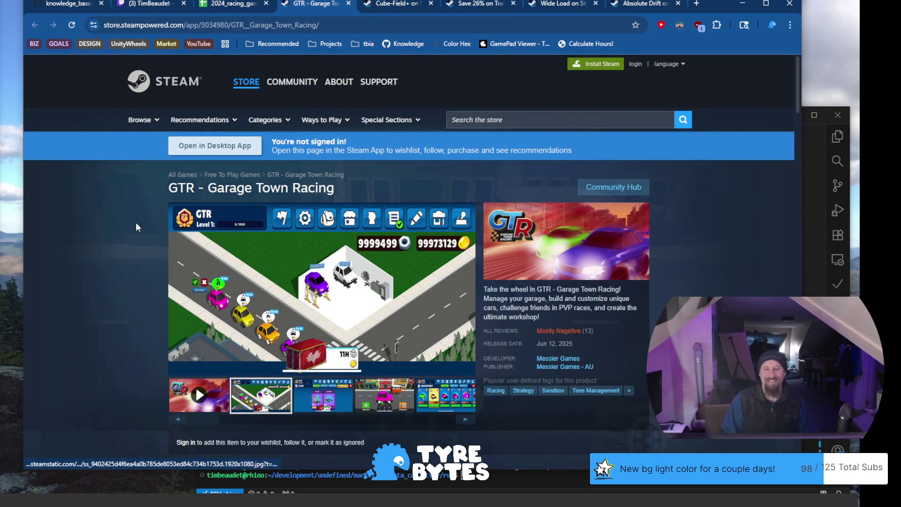
scroll(91, 264, down, 1)
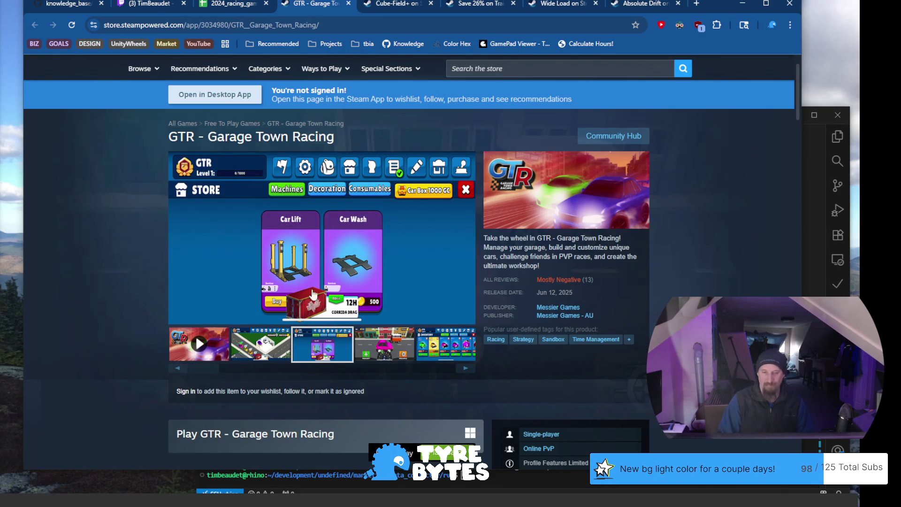
click(385, 346)
click(440, 353)
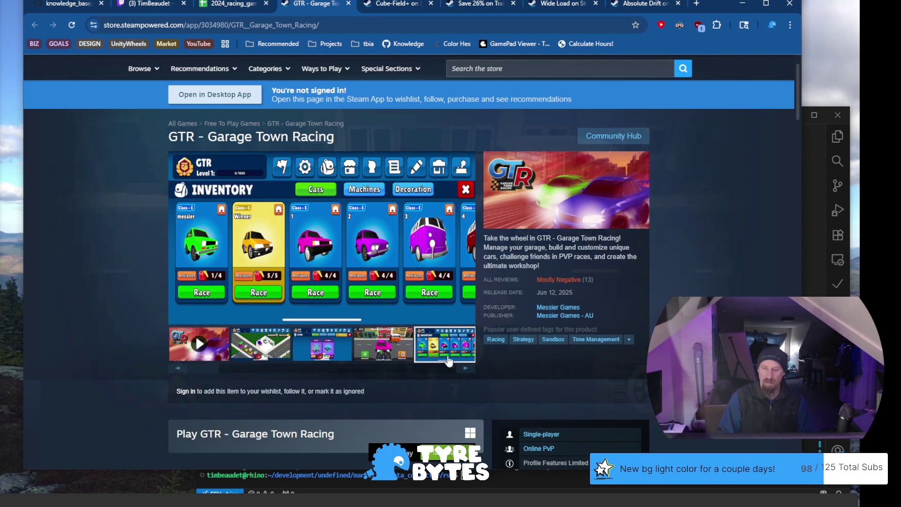
click(472, 370)
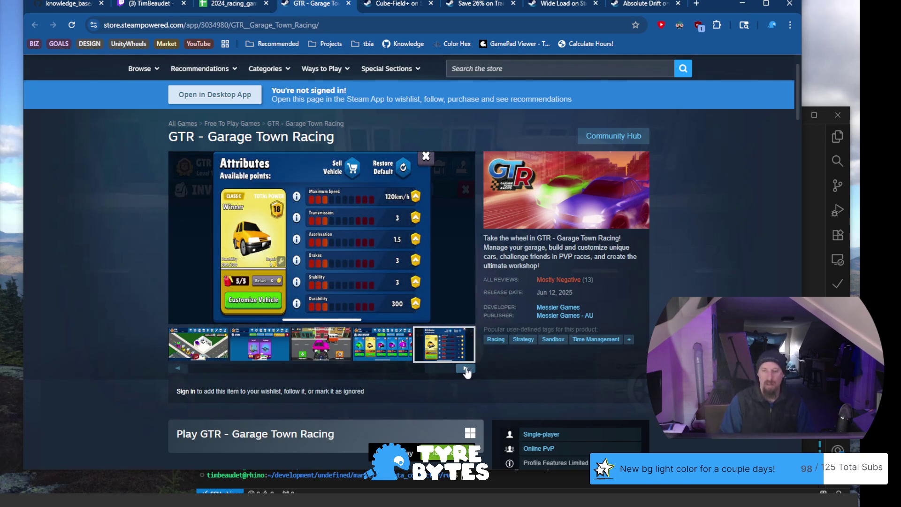
click(466, 371)
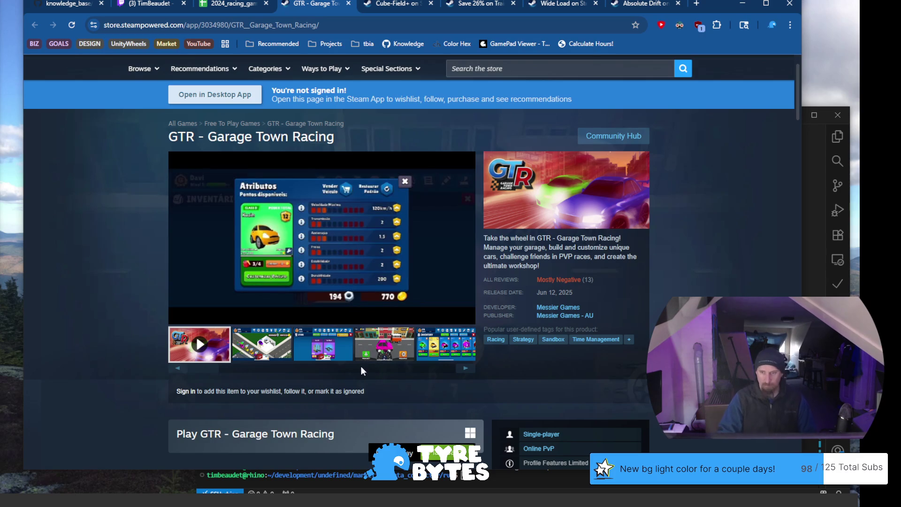
scroll(313, 338, down, 5)
scroll(313, 339, down, 20)
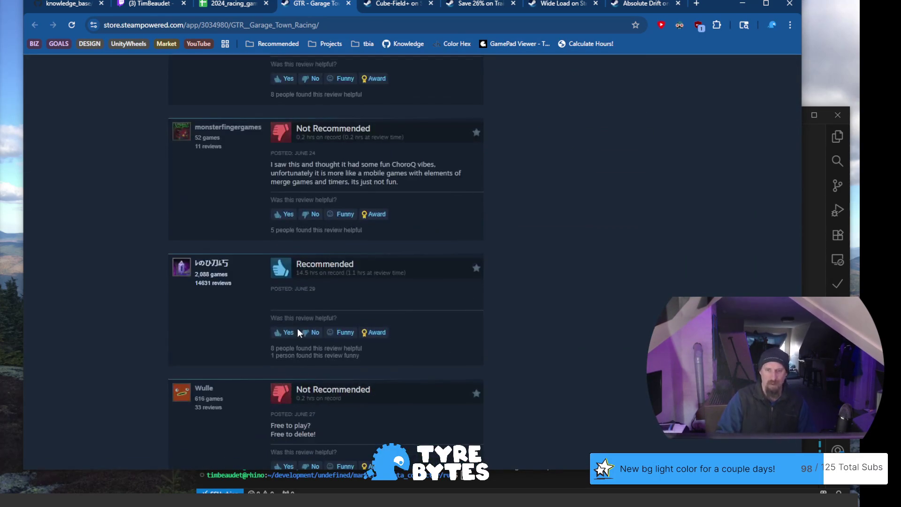
scroll(297, 328, up, 1)
drag(307, 225, 355, 226)
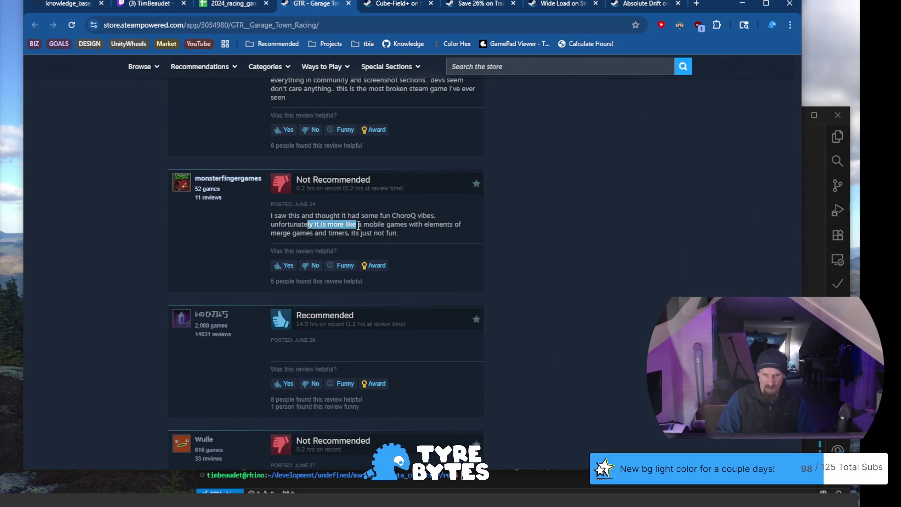
click(381, 223)
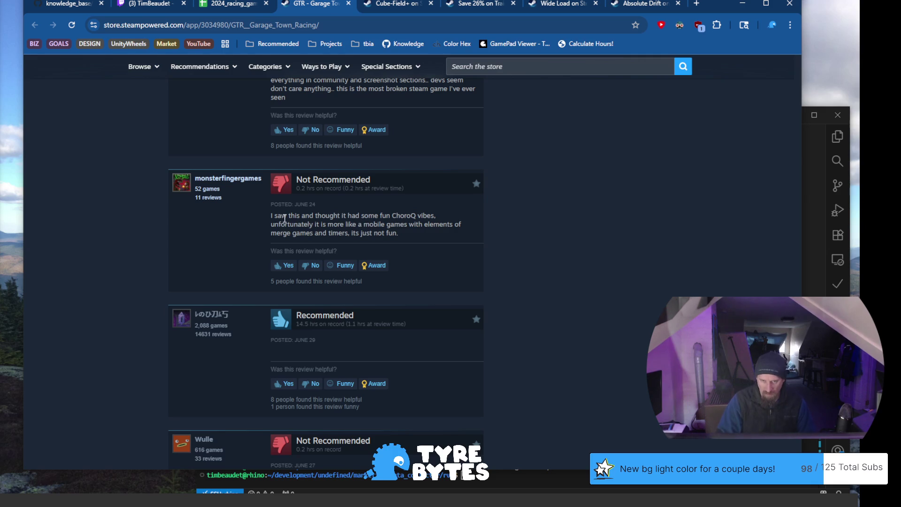
drag(289, 223, 365, 224)
click(343, 217)
scroll(336, 232, down, 6)
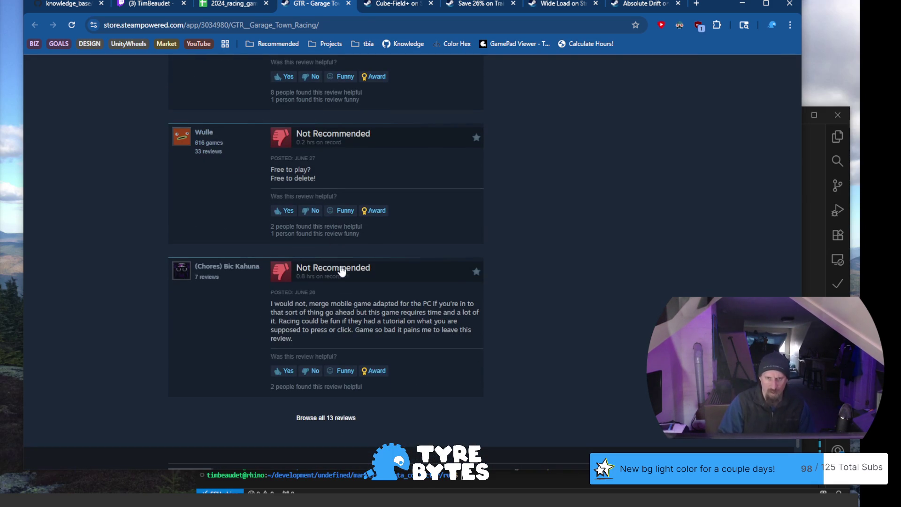
mouse_move(295, 304)
mouse_down()
mouse_move(317, 322)
mouse_move(309, 325)
mouse_up()
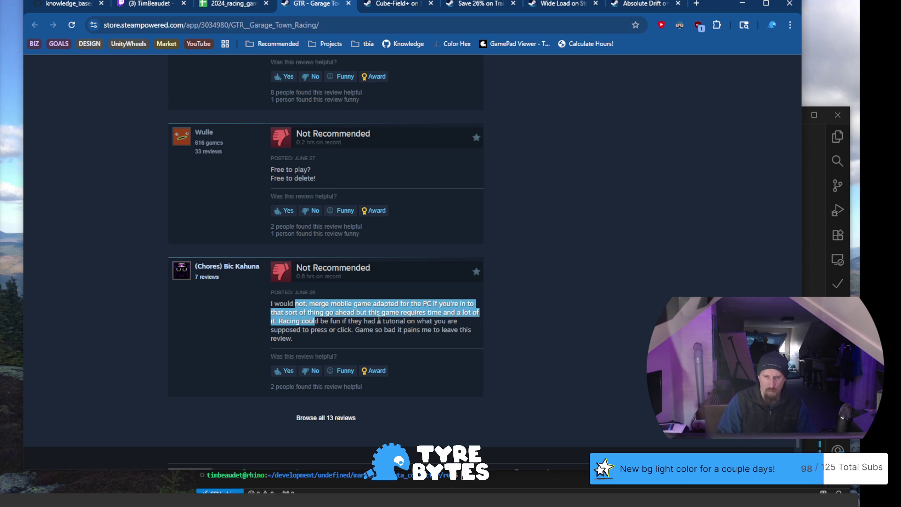
scroll(379, 319, up, 20)
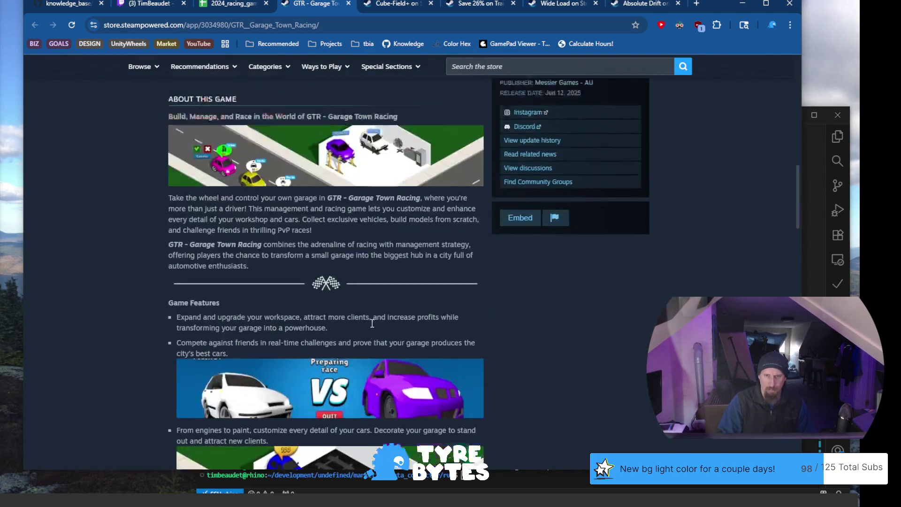
scroll(372, 324, up, 15)
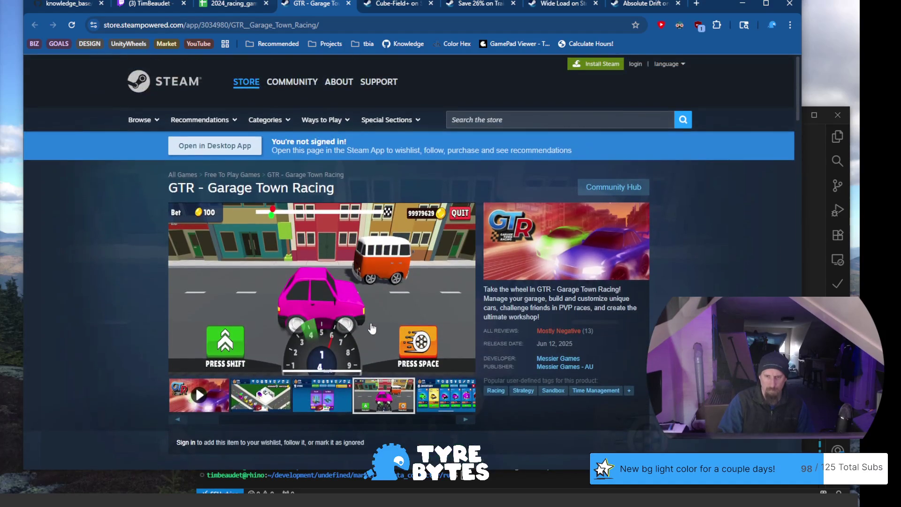
click(312, 400)
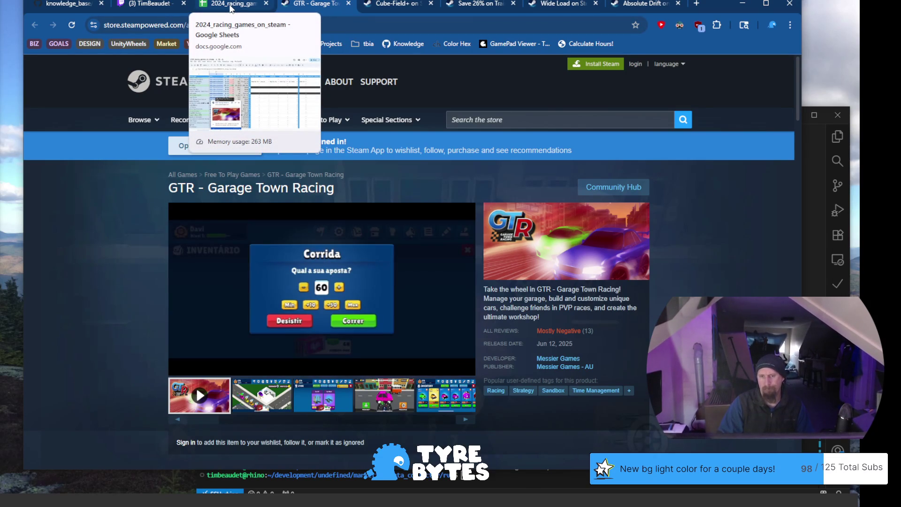
Switch from GTR's Steam page back to the 2024_racing_games_on_steam spreadsheet
click(231, 6)
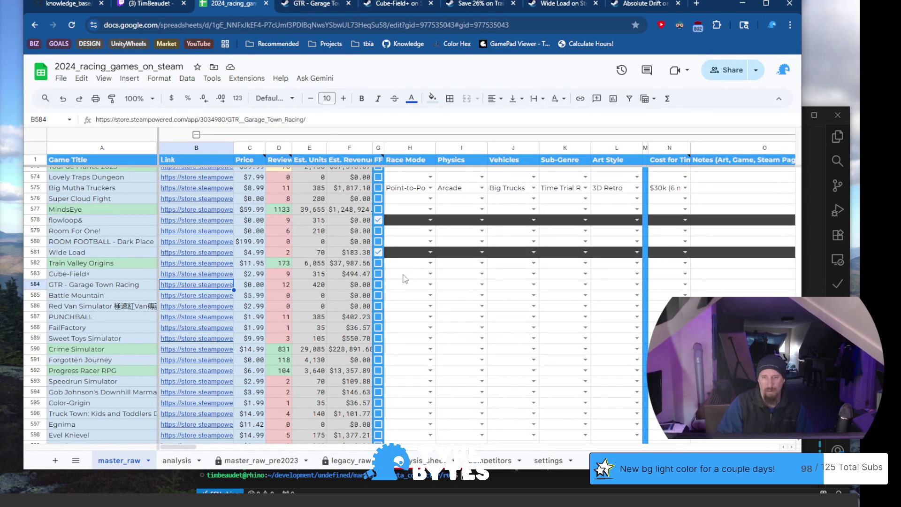
Check GTR's Race Mode and cost dropdowns without choosing, then select its row 584 title
click(415, 287)
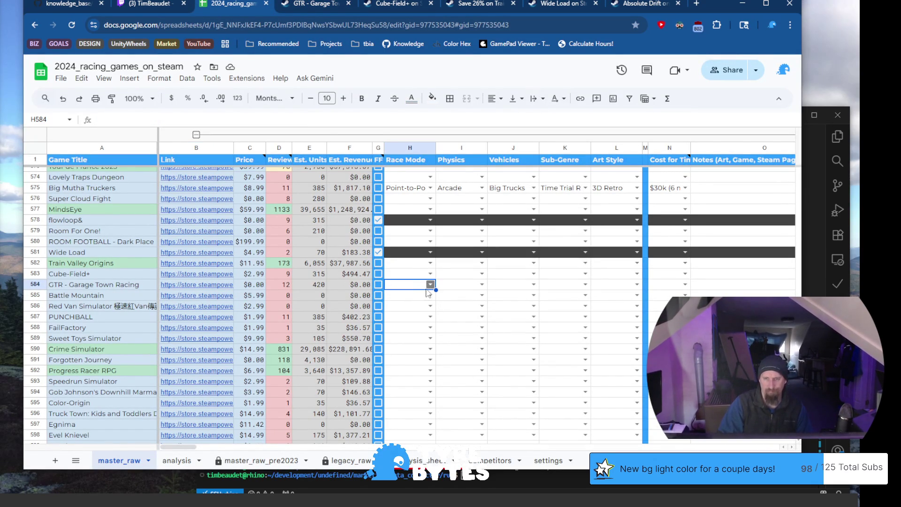
click(430, 284)
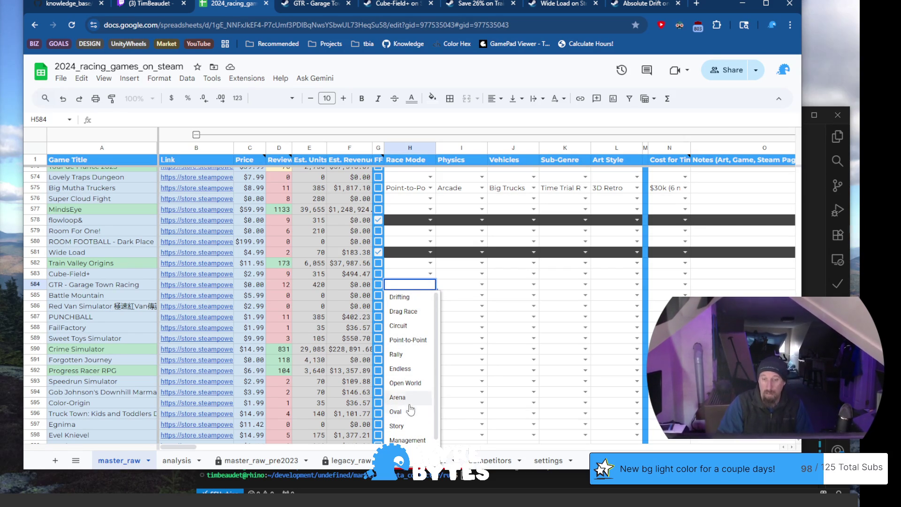
scroll(409, 404, down, 1)
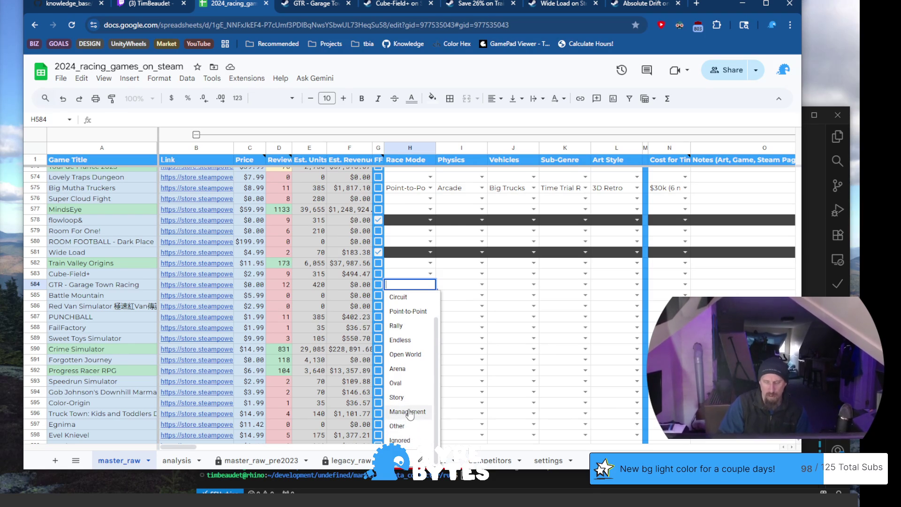
scroll(409, 405, up, 1)
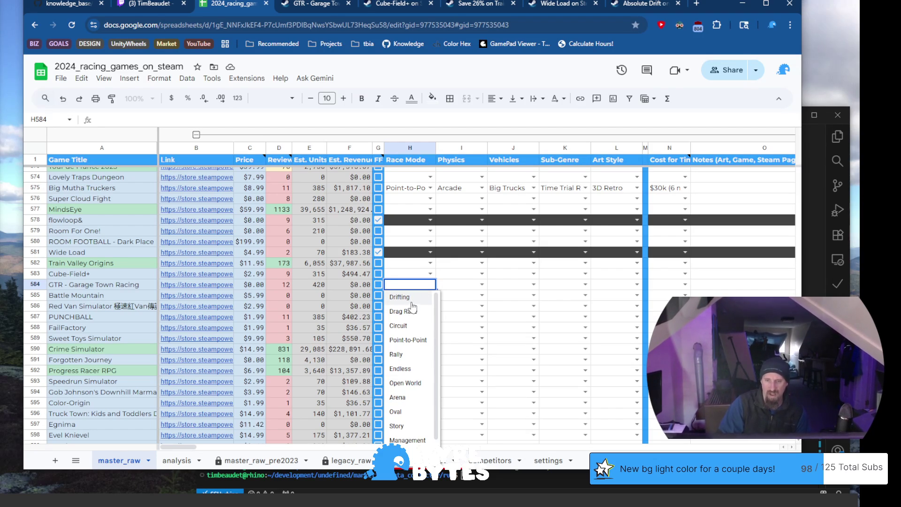
click(684, 285)
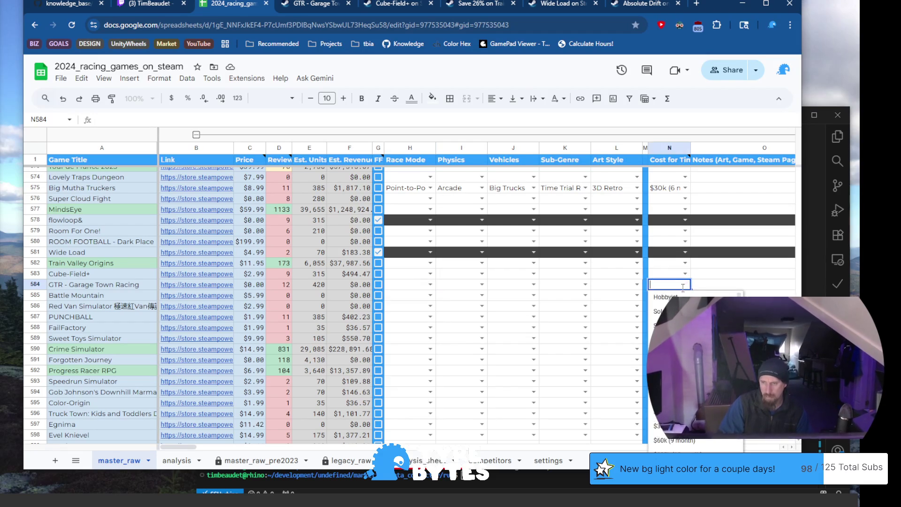
scroll(694, 366, down, 2)
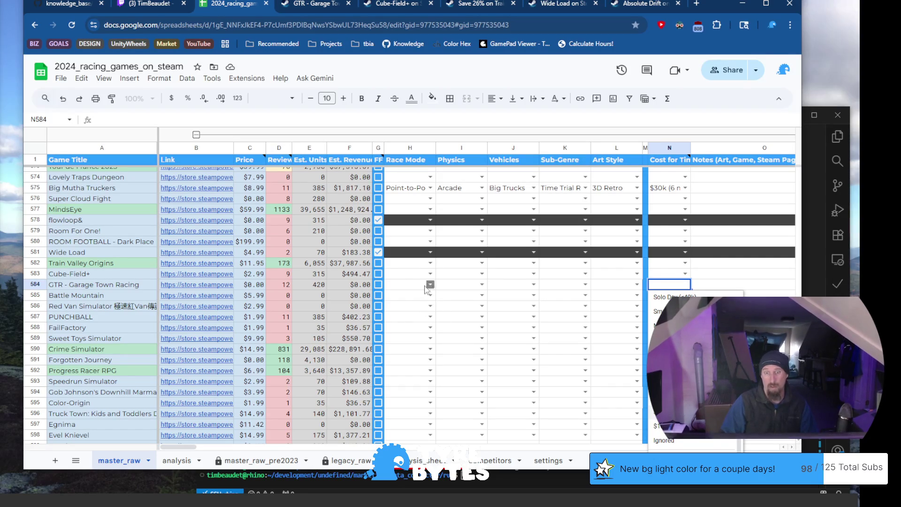
click(102, 275)
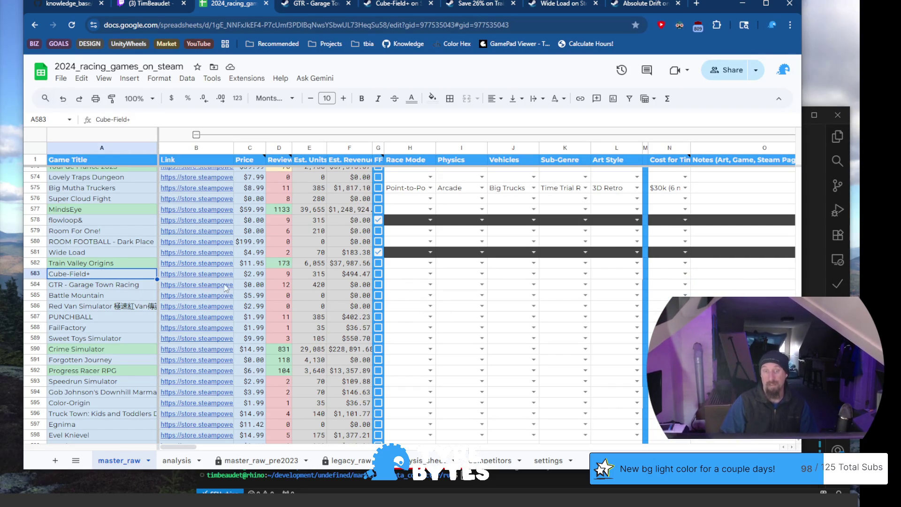
click(104, 287)
mouse_move(243, 292)
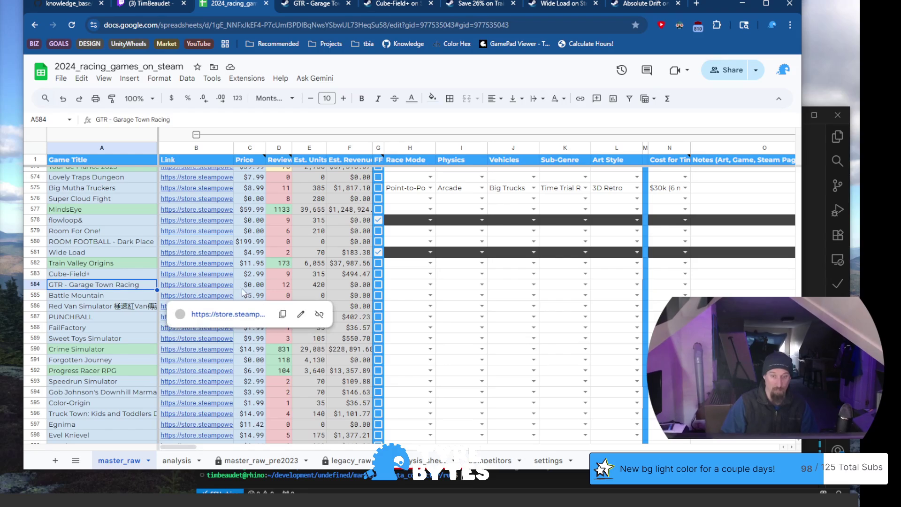
click(418, 286)
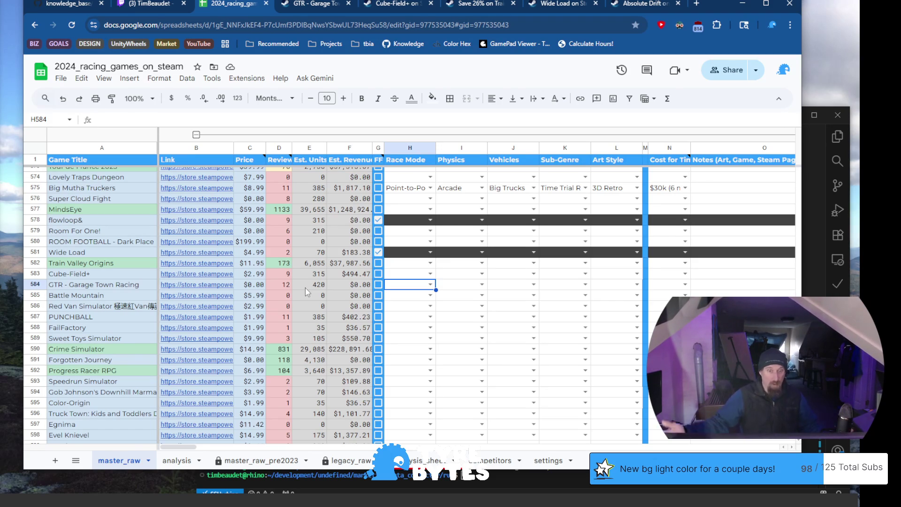
key(Home)
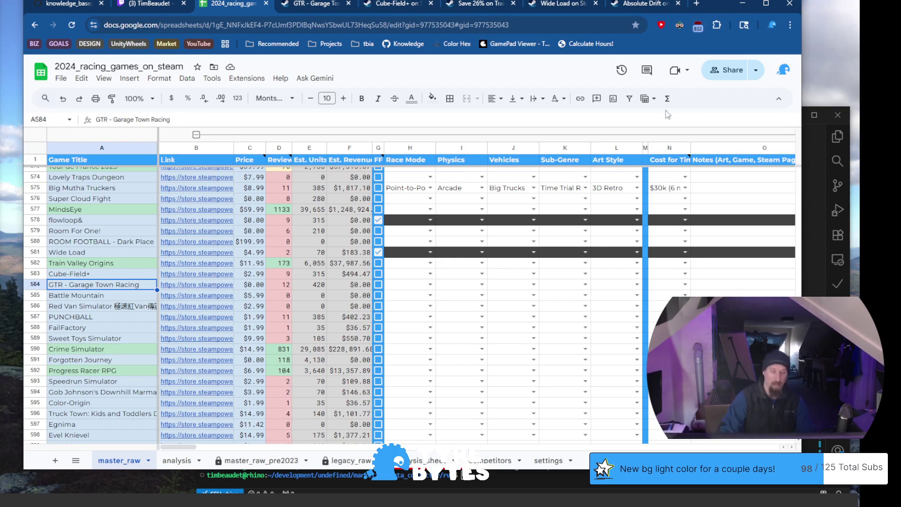
Set GTR's race mode to Other and physics to Simple Gamey
click(106, 296)
click(108, 286)
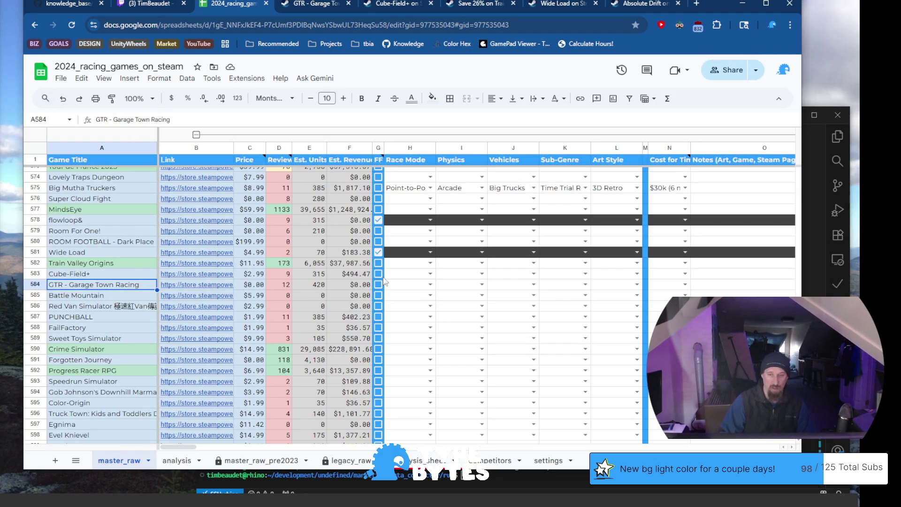
click(429, 284)
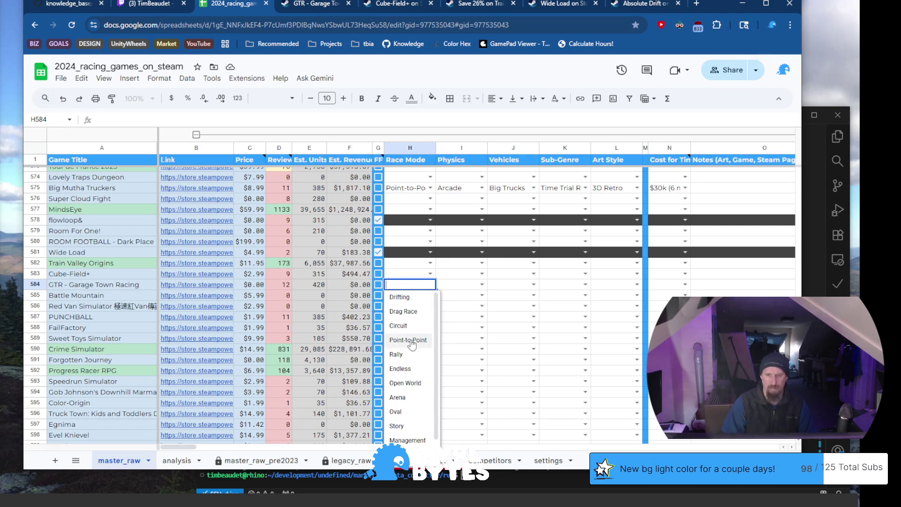
click(101, 286)
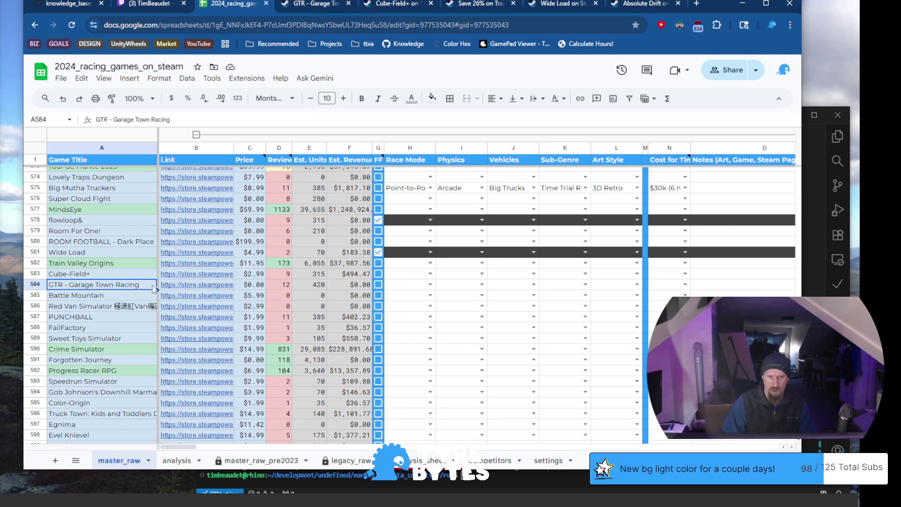
click(400, 287)
click(430, 285)
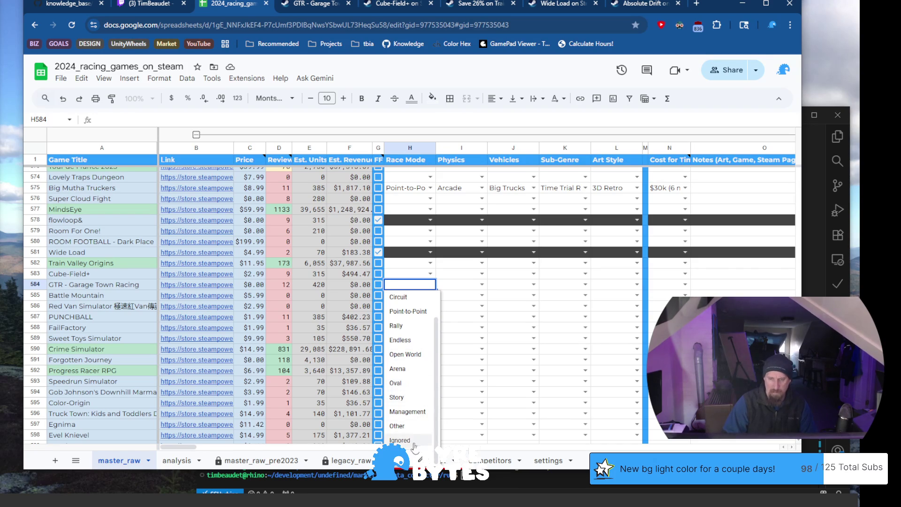
click(404, 425)
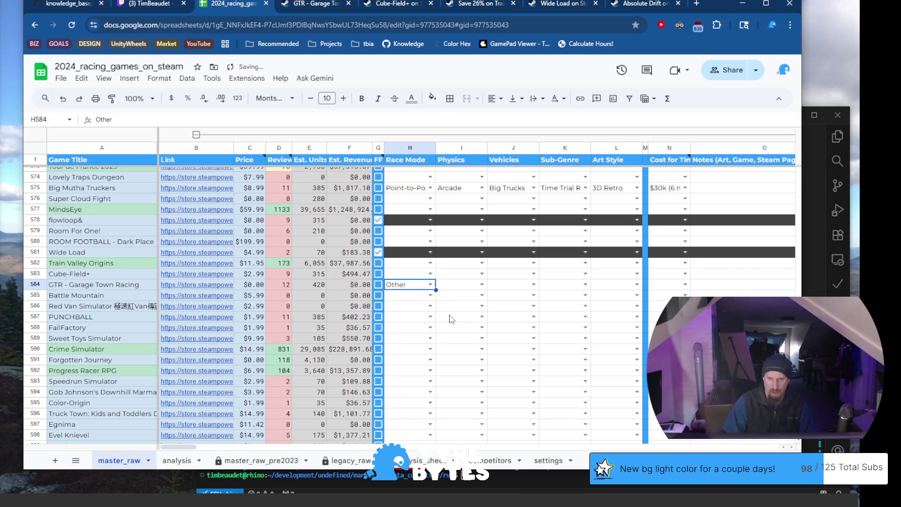
click(482, 285)
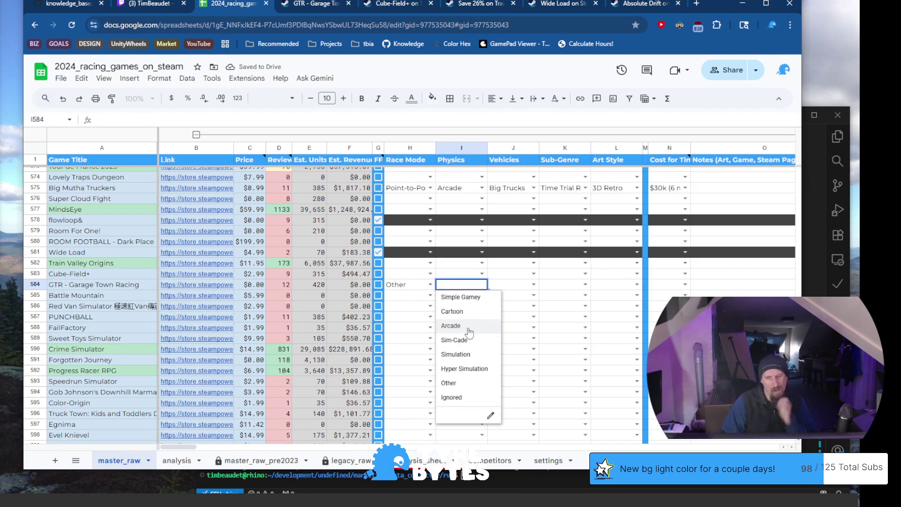
click(473, 297)
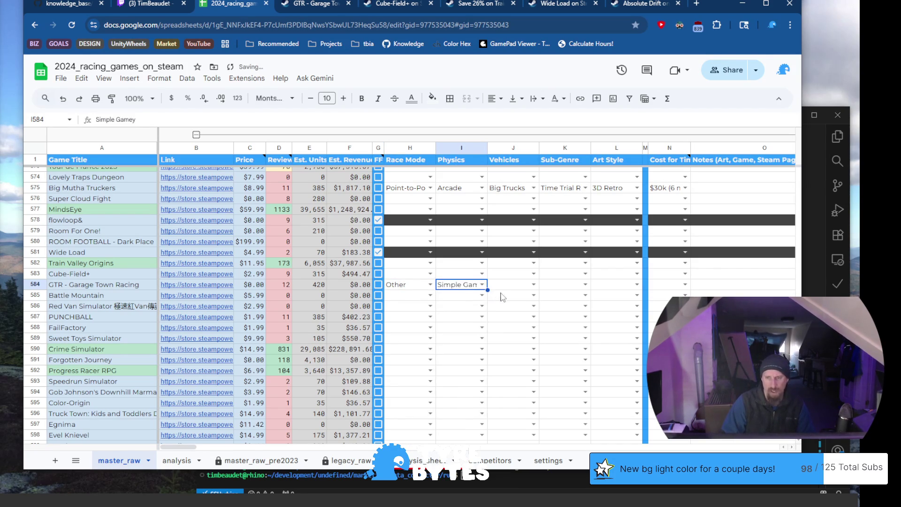
Set GTR's vehicles to Street Cars, sub-genre Other (Mechanic), art style 3D Low Poly; reopen its Steam page
click(532, 284)
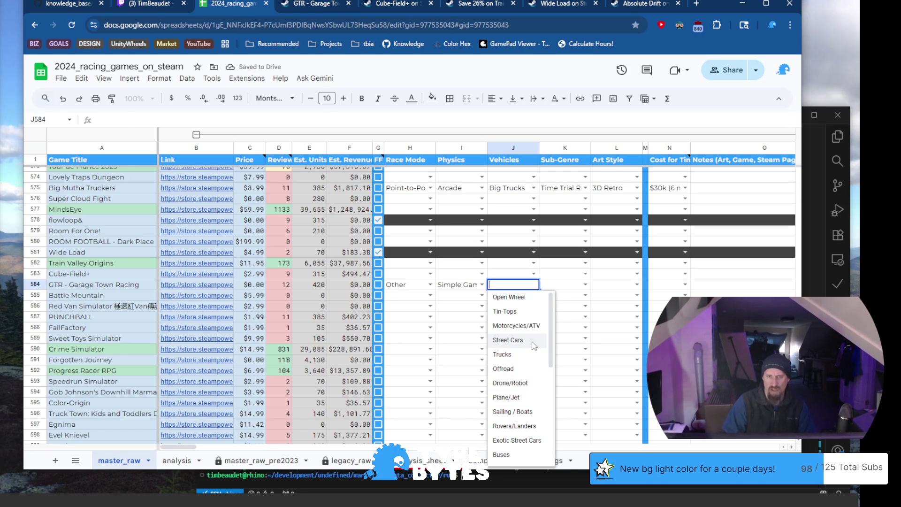
click(533, 342)
click(202, 285)
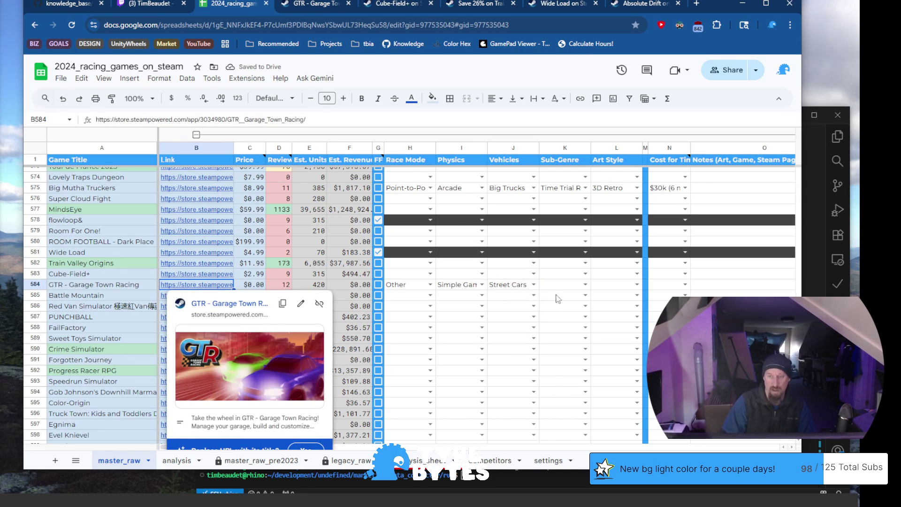
click(586, 284)
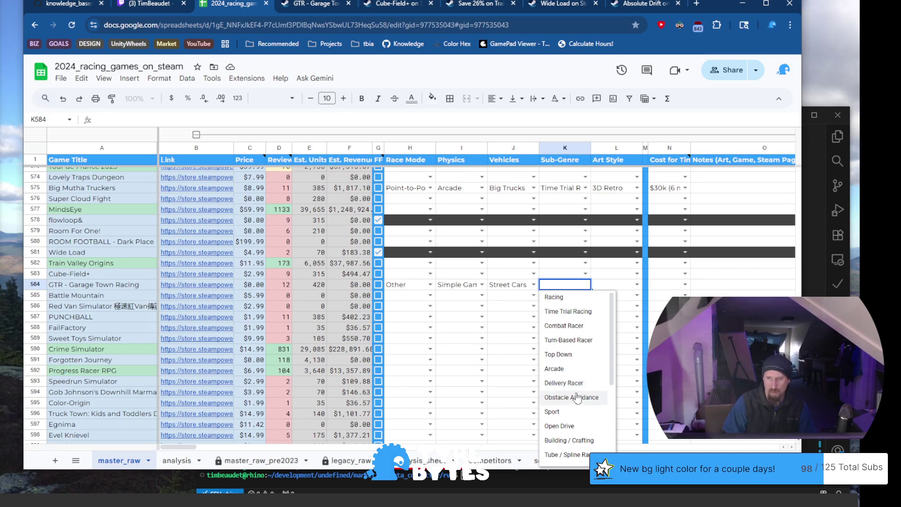
scroll(576, 398, down, 3)
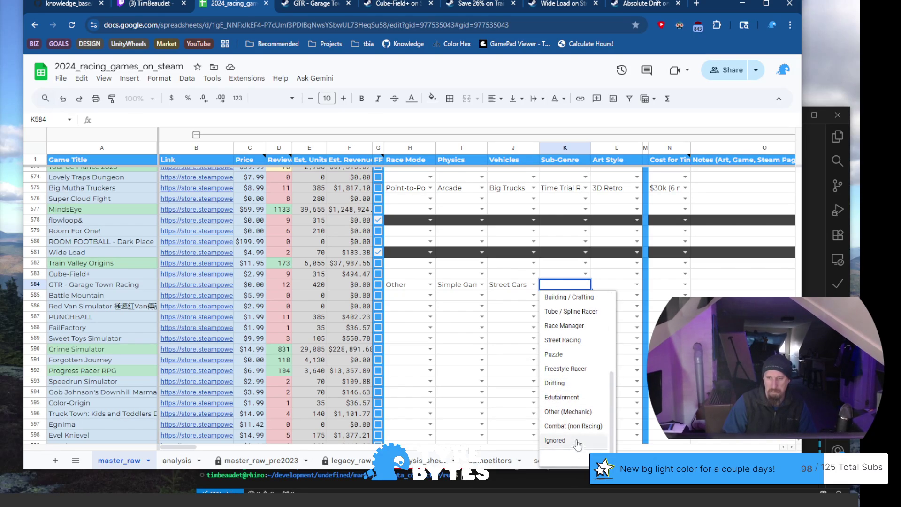
click(580, 415)
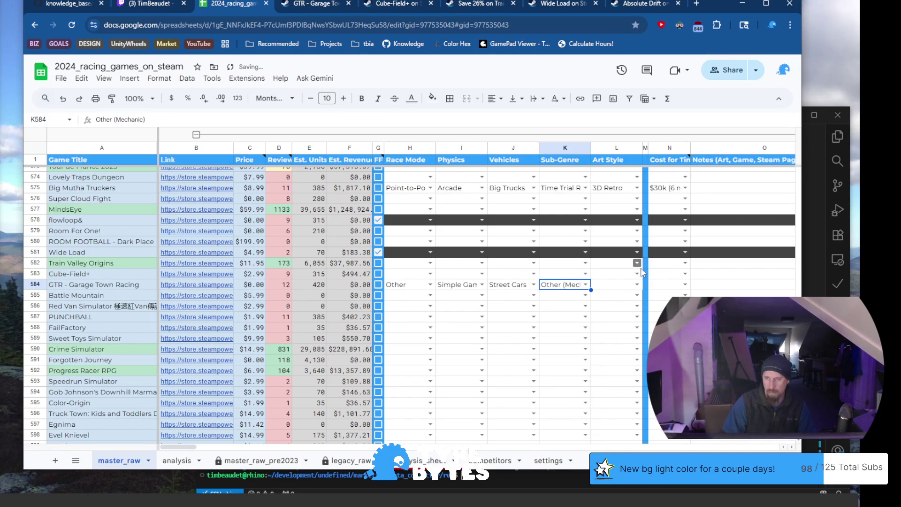
click(641, 285)
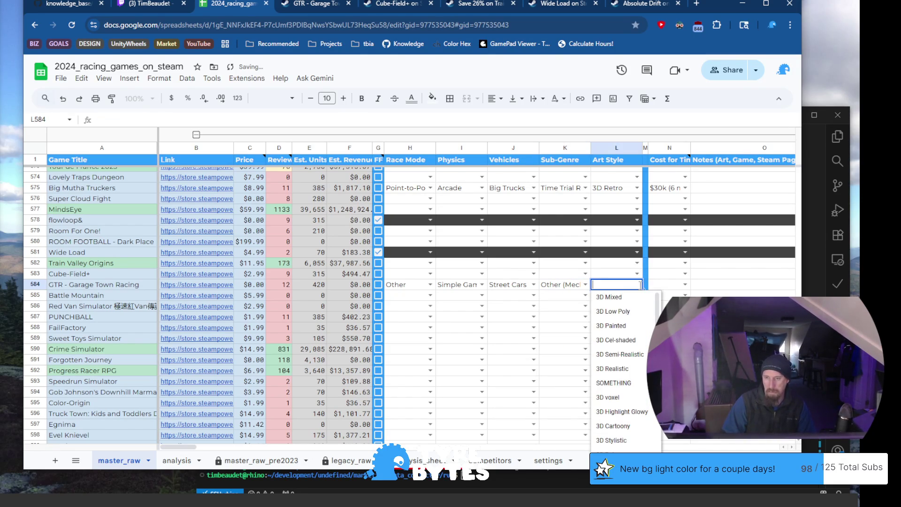
click(623, 313)
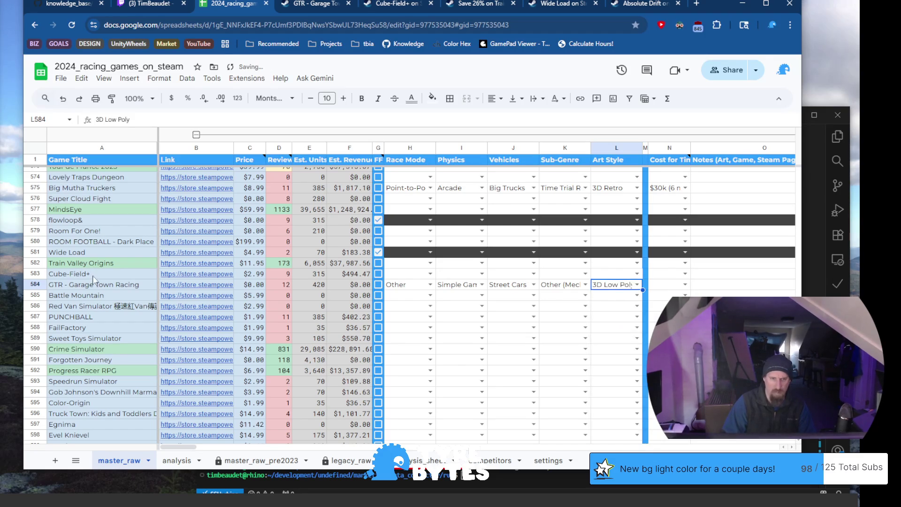
click(194, 285)
click(228, 303)
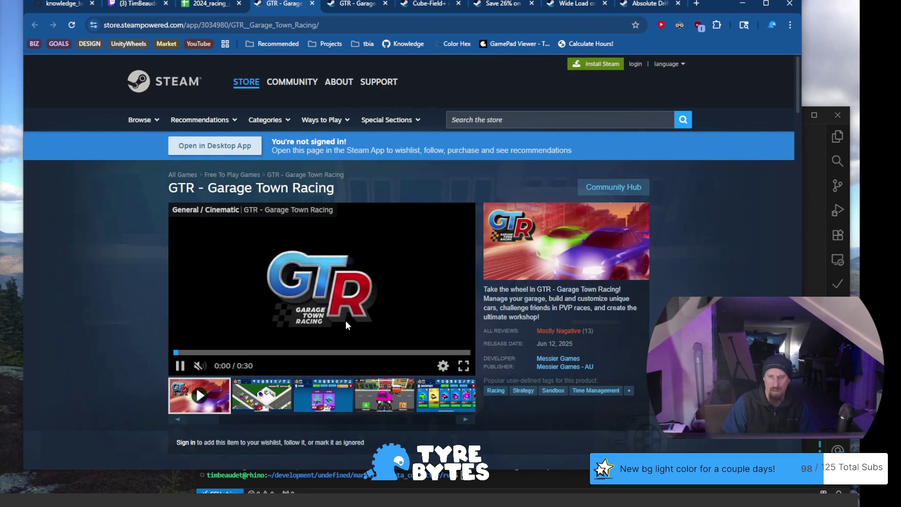
Browse GTR's garage, racing and inventory screenshots, pause the trailer, then return to the spreadsheet
click(282, 395)
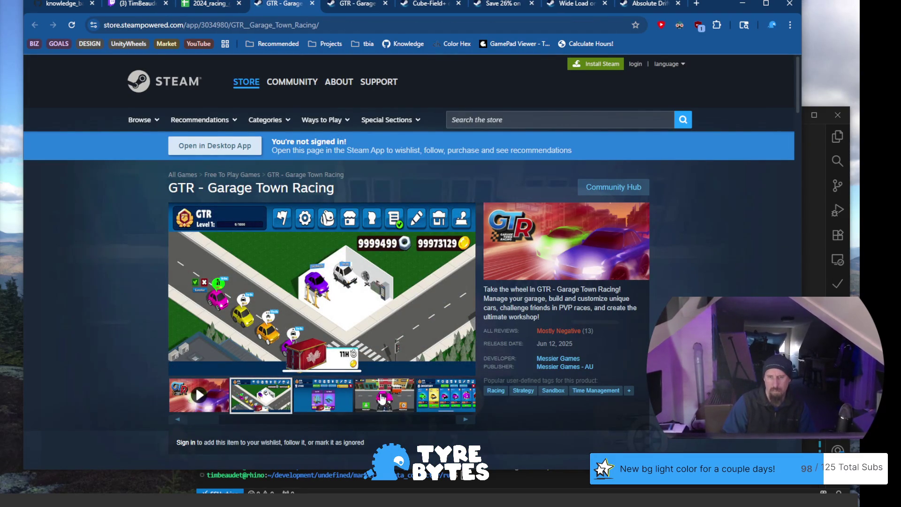
click(385, 398)
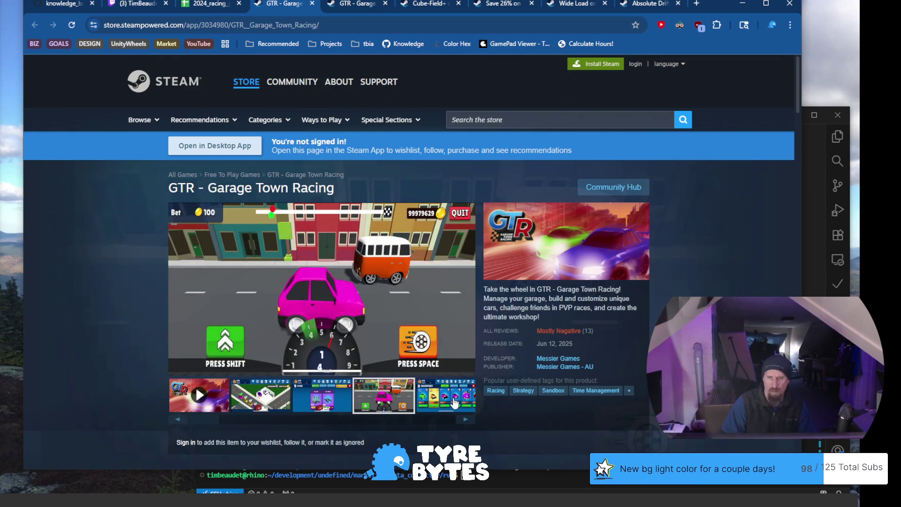
click(451, 400)
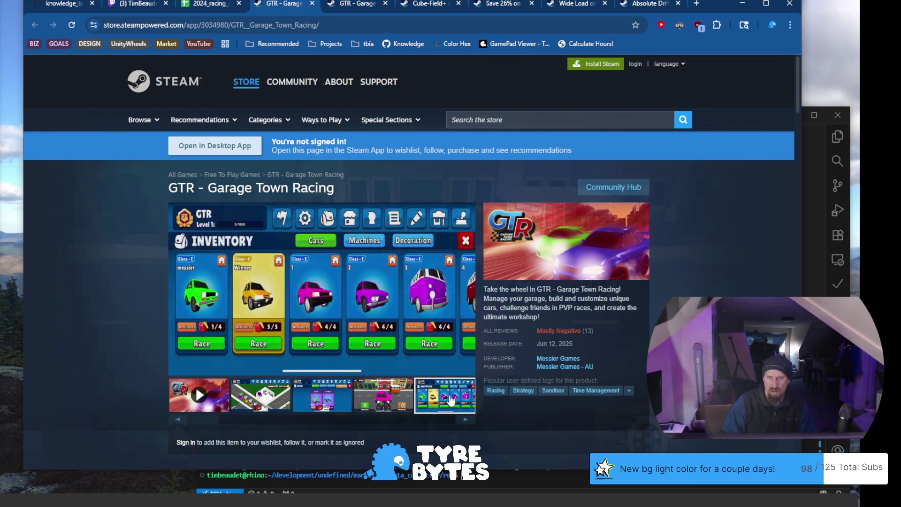
click(462, 420)
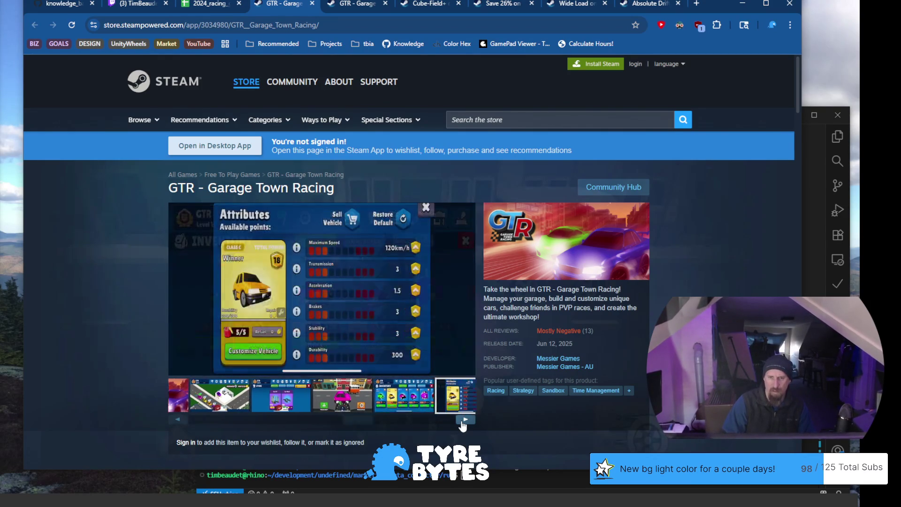
click(463, 420)
click(282, 263)
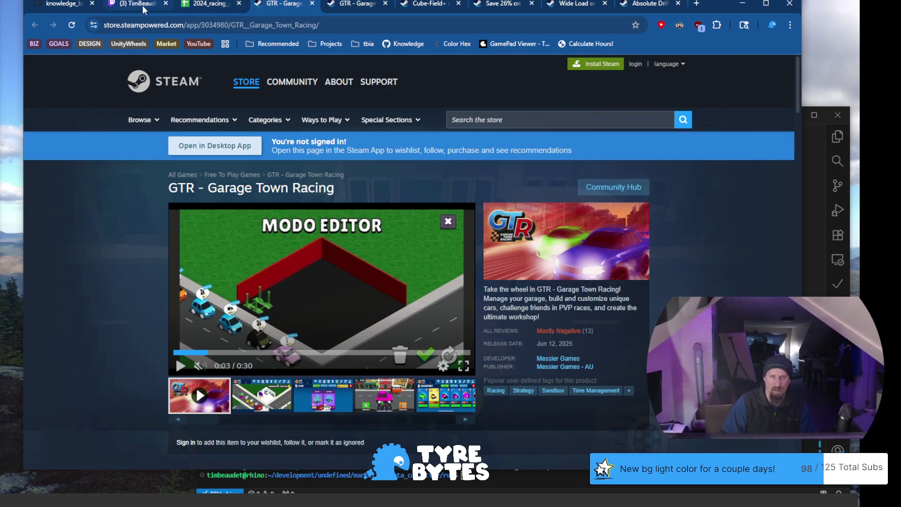
click(147, 10)
click(198, 11)
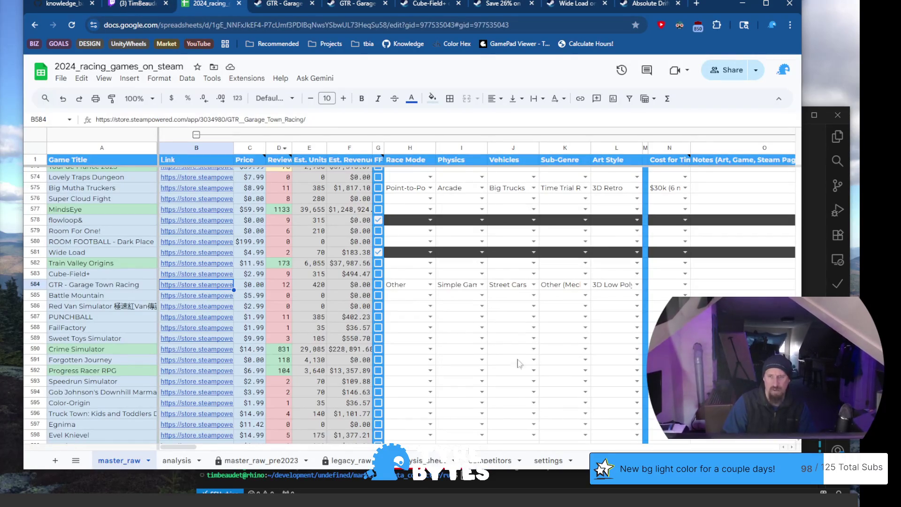
Set N584's cost dropdown to $30k (6 month), then move to Battle Mountain's link in row 585
click(684, 285)
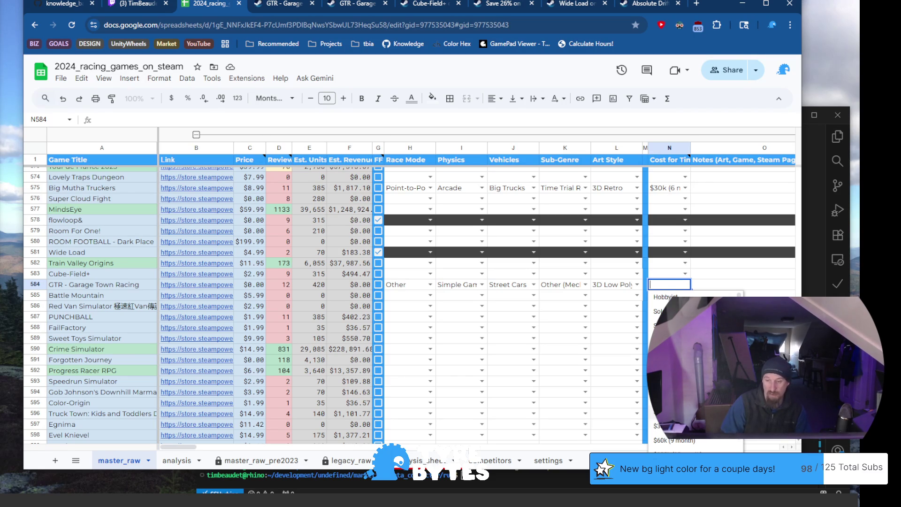
key(Return)
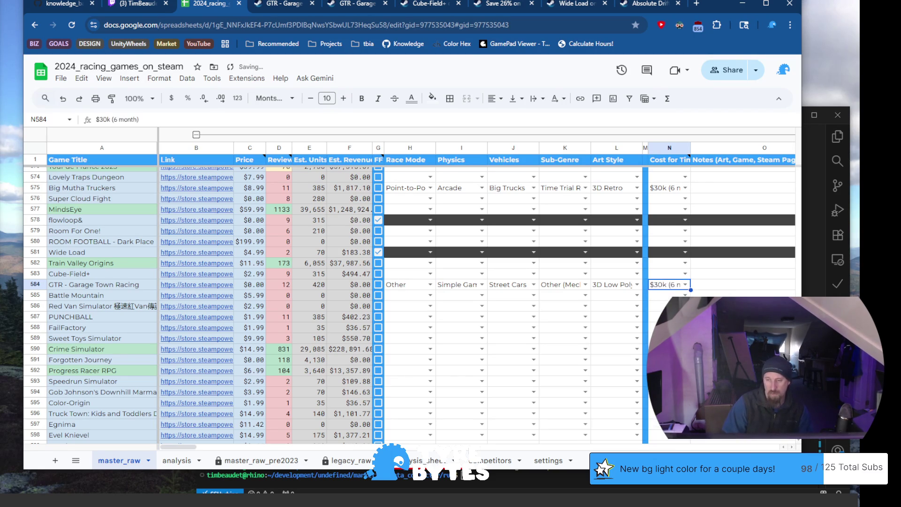
click(132, 299)
click(198, 300)
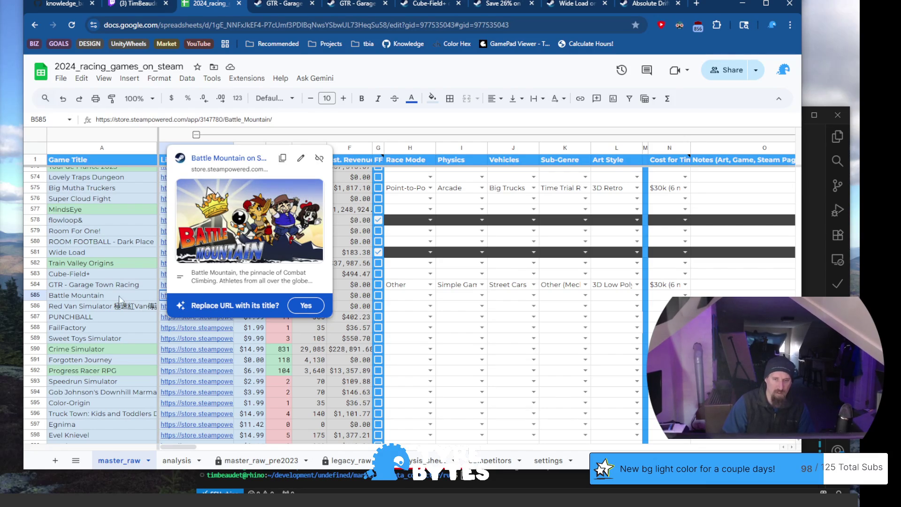
Open Battle Mountain's Steam store page and view its second through fifth gameplay screenshots
click(241, 159)
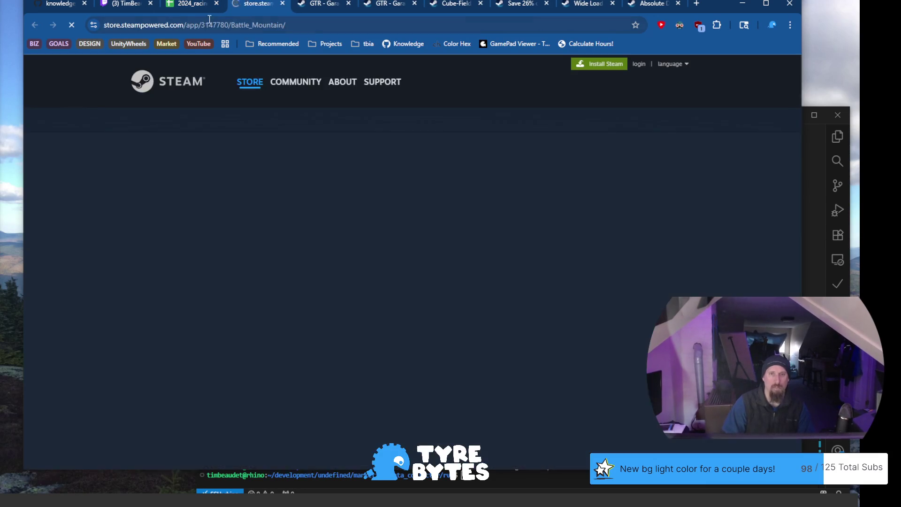
click(209, 24)
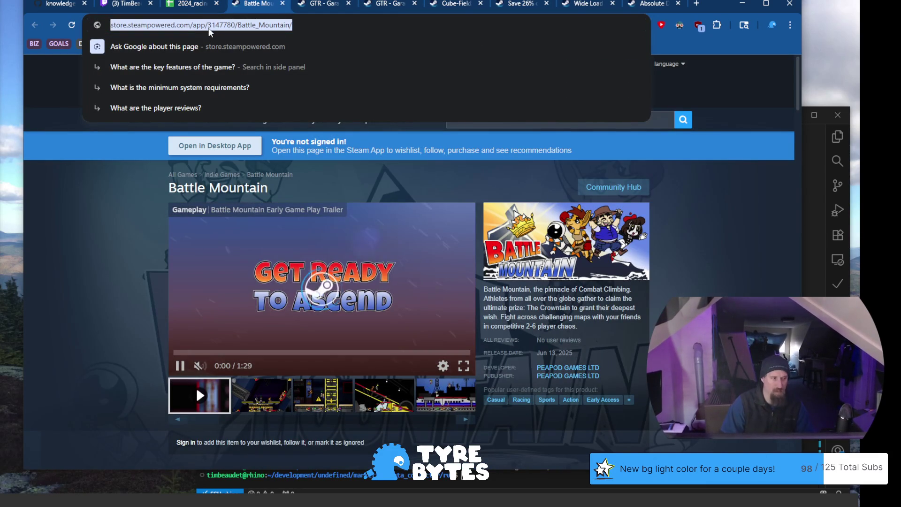
click(263, 396)
click(302, 394)
click(400, 390)
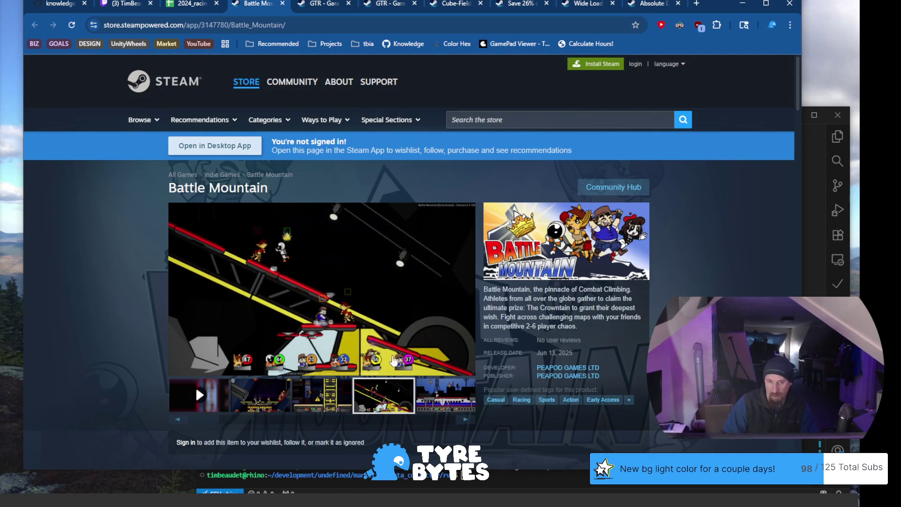
click(445, 394)
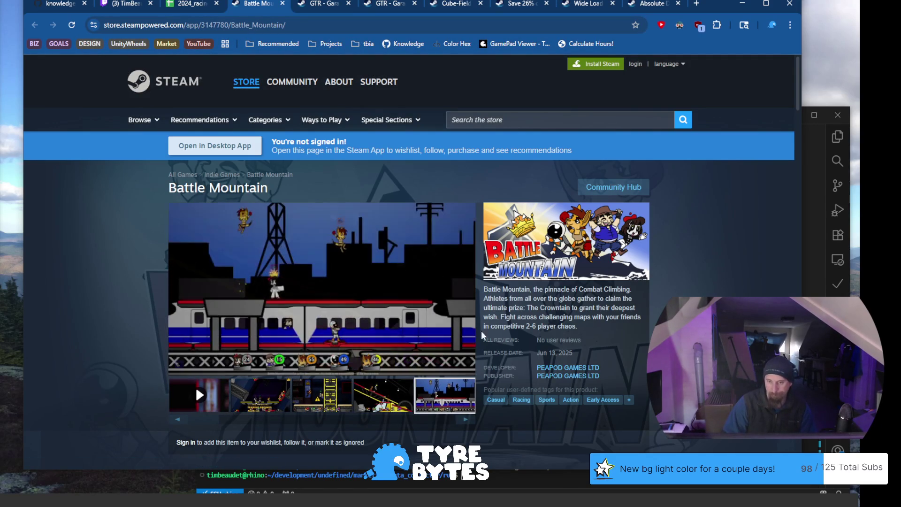
Close the Battle Mountain, GTR, Cube-Field and other leftover store tabs
click(283, 4)
click(283, 4)
click(283, 4)
click(284, 4)
click(292, 4)
click(292, 4)
click(291, 4)
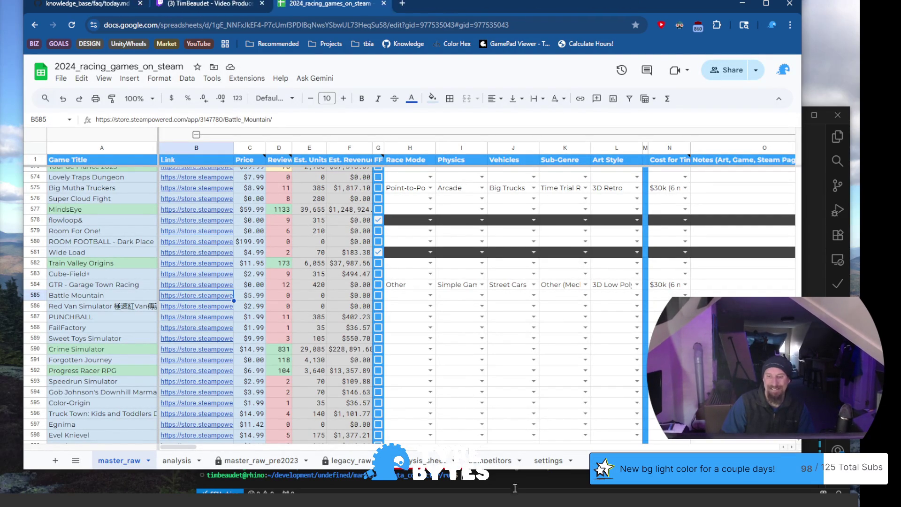
Rerun the previous collector command in the terminal with the pasted store URL after --ignore
click(514, 486)
key(Up)
key(ctrl+w)
key(ctrl+v)
key(Return)
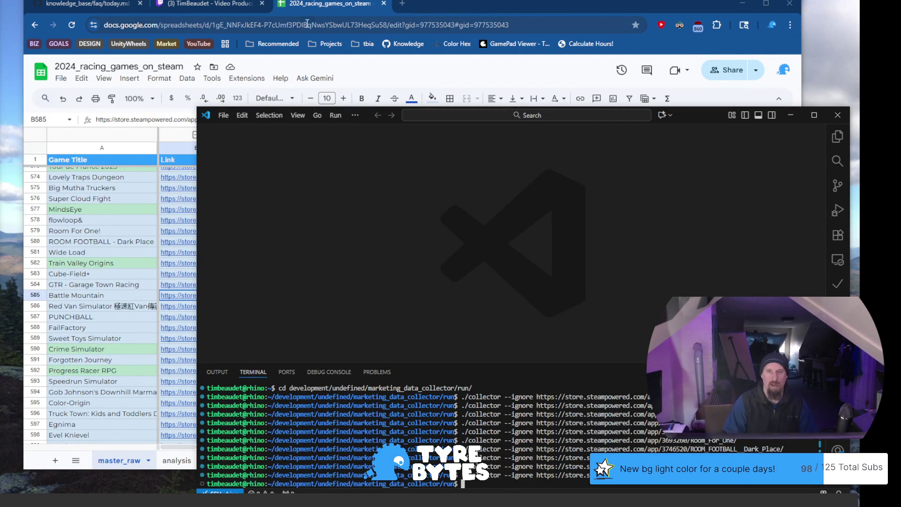
Open Red Van Simulator's Steam store page from its link in row 586
click(320, 6)
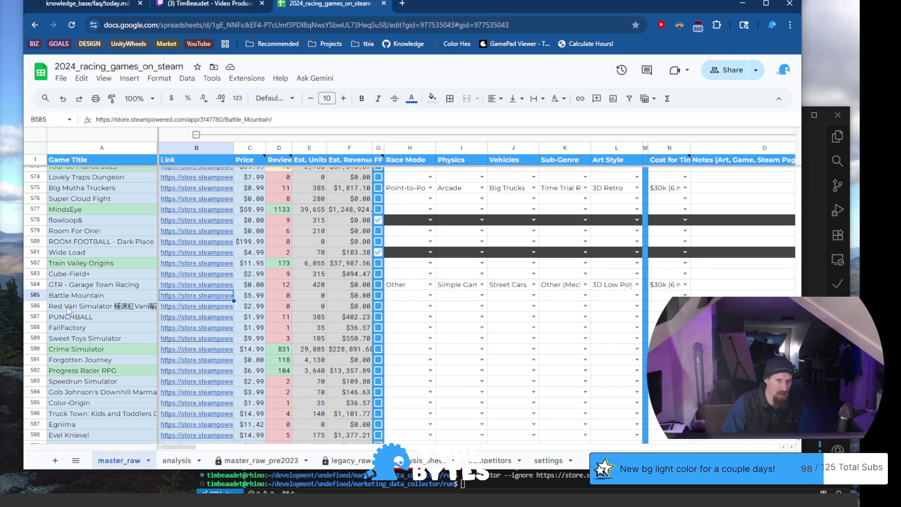
click(67, 308)
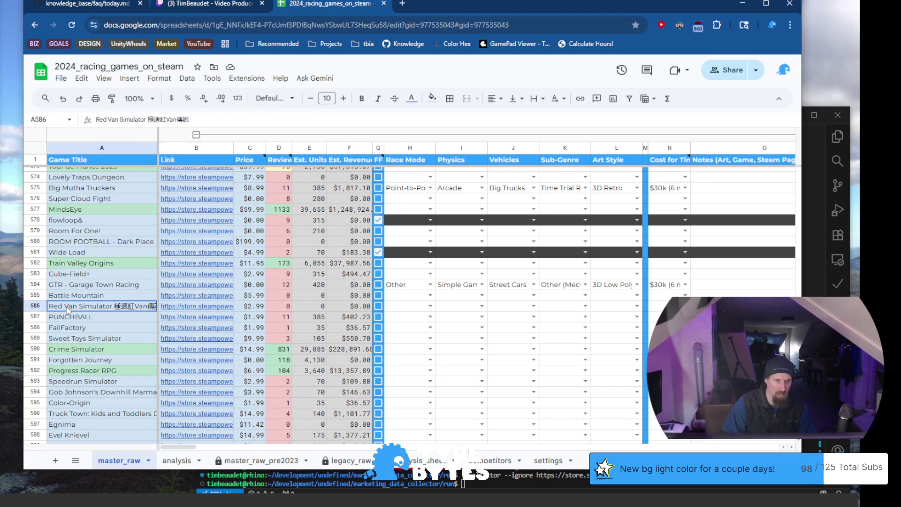
click(195, 310)
click(232, 325)
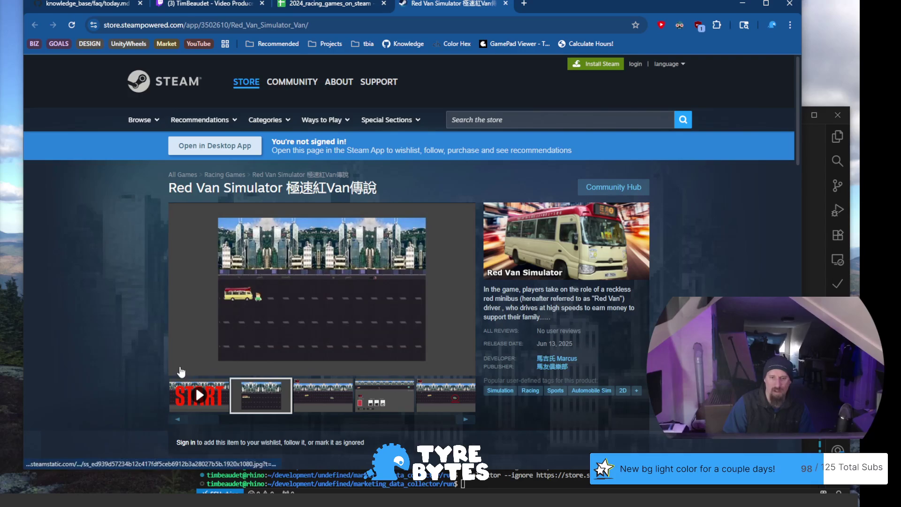
View Red Van Simulator's third, fourth and fifth gameplay screenshots
click(309, 395)
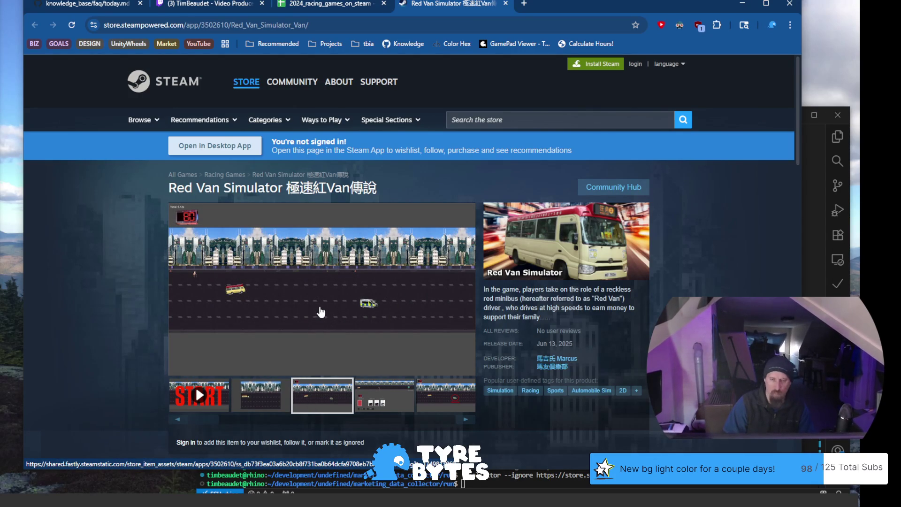
click(386, 407)
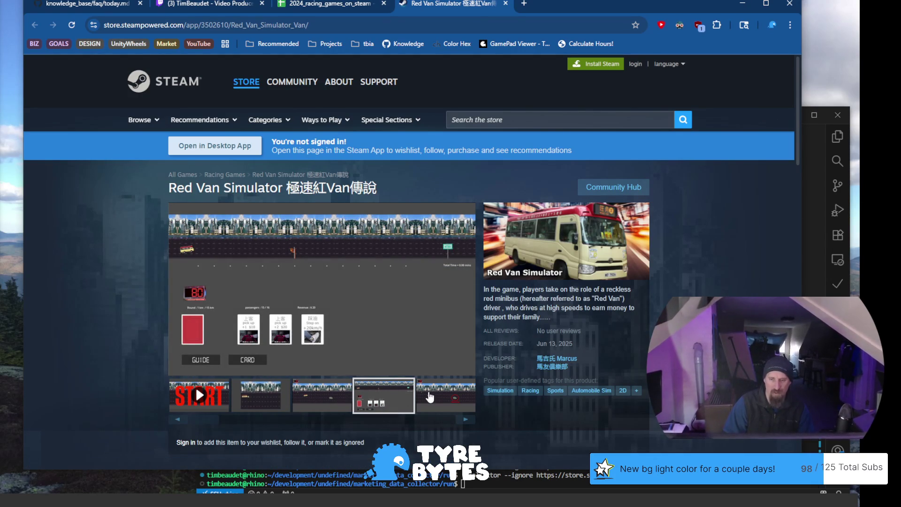
click(429, 397)
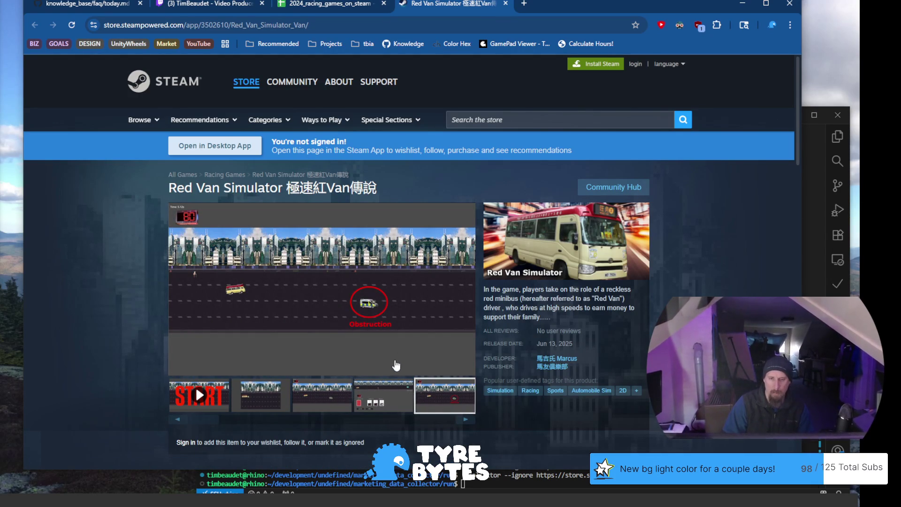
Select the English title 'Red Van Simulator' in the page heading
drag(173, 193, 284, 184)
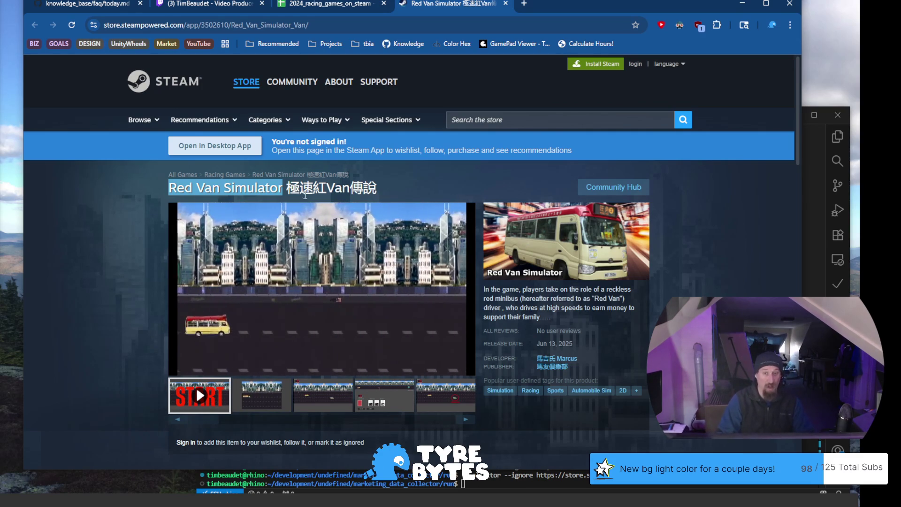
click(284, 187)
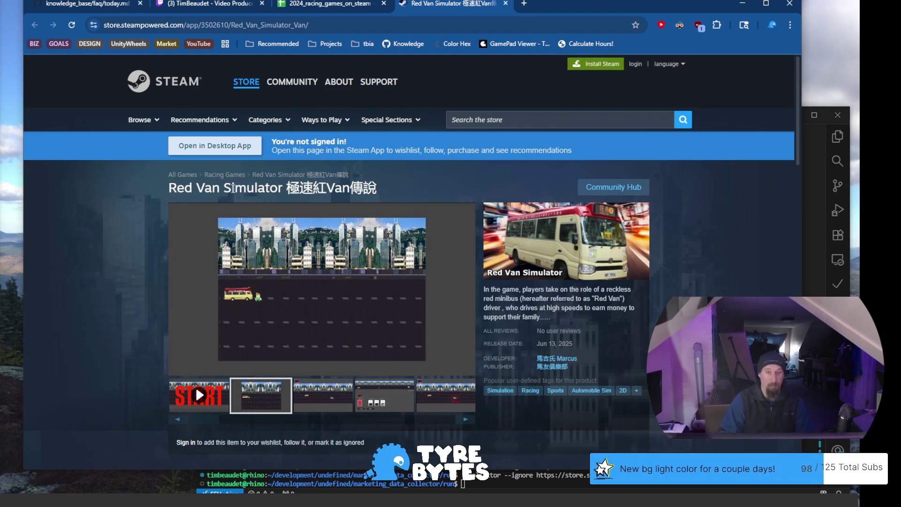
drag(285, 188, 144, 206)
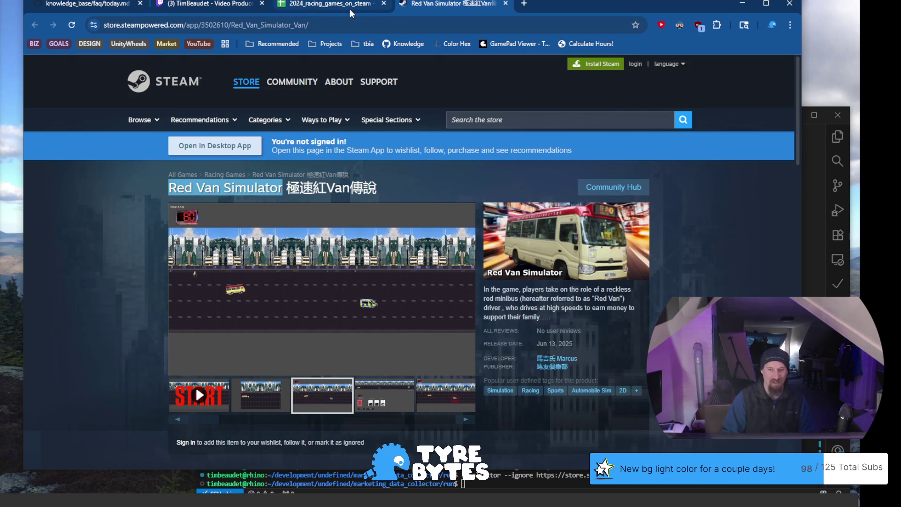
mouse_move(350, 9)
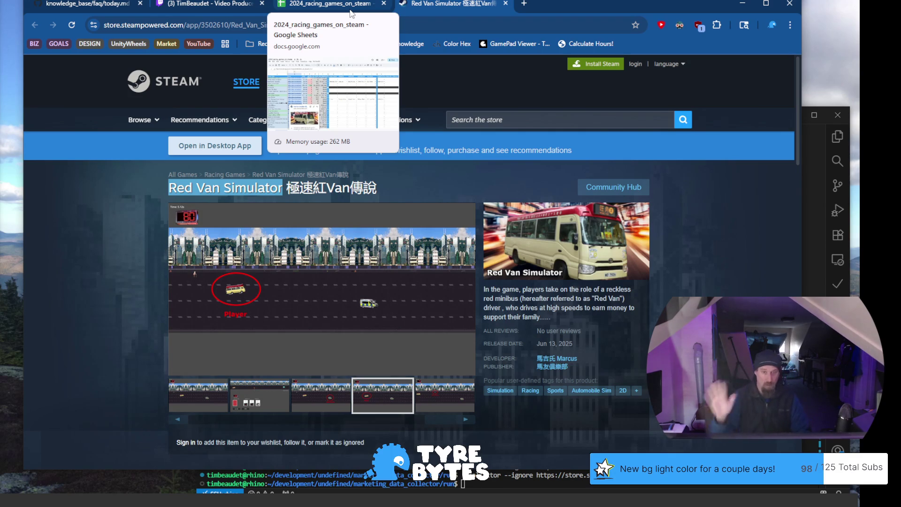
Check Red Van Simulator's title cell A586, then go back to its Steam page
click(330, 5)
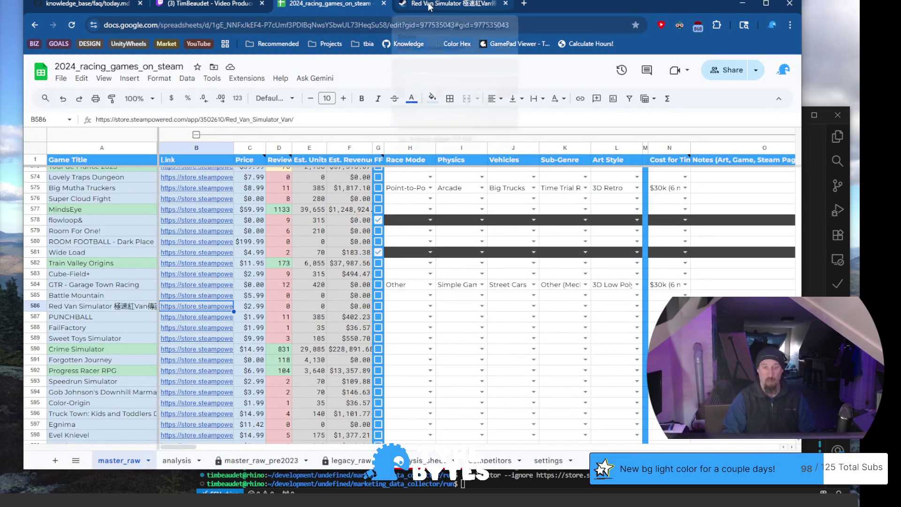
click(78, 306)
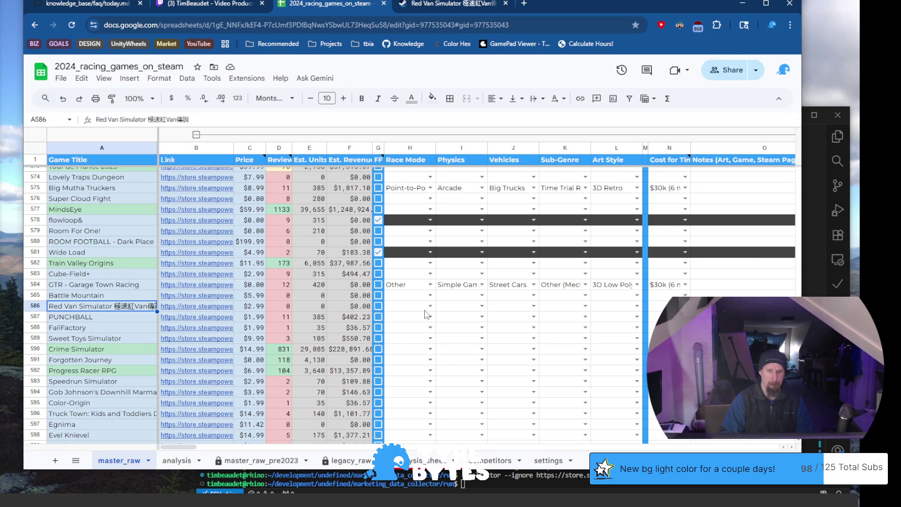
click(449, 6)
Step through Red Van Simulator's screenshots, including Obstruction and GUIDE and CARD, then return to the spreadsheet
click(428, 400)
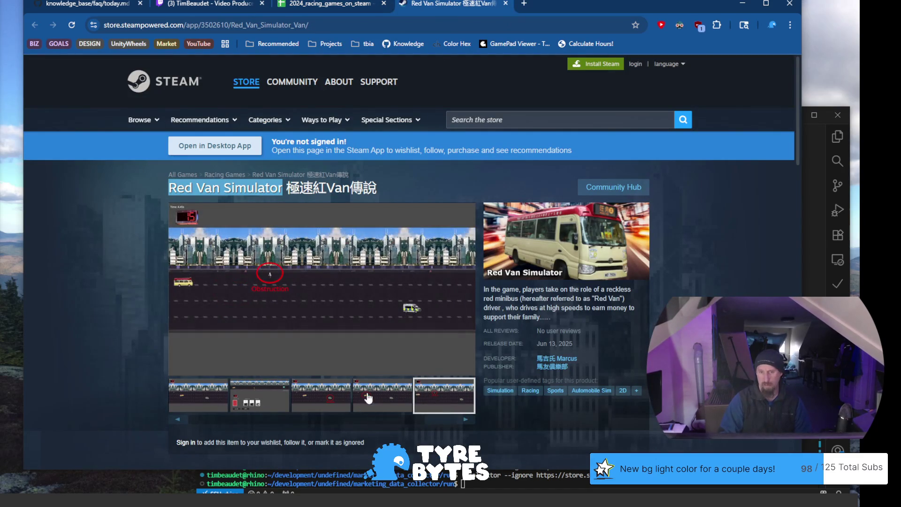
drag(459, 425, 390, 425)
click(289, 404)
click(182, 399)
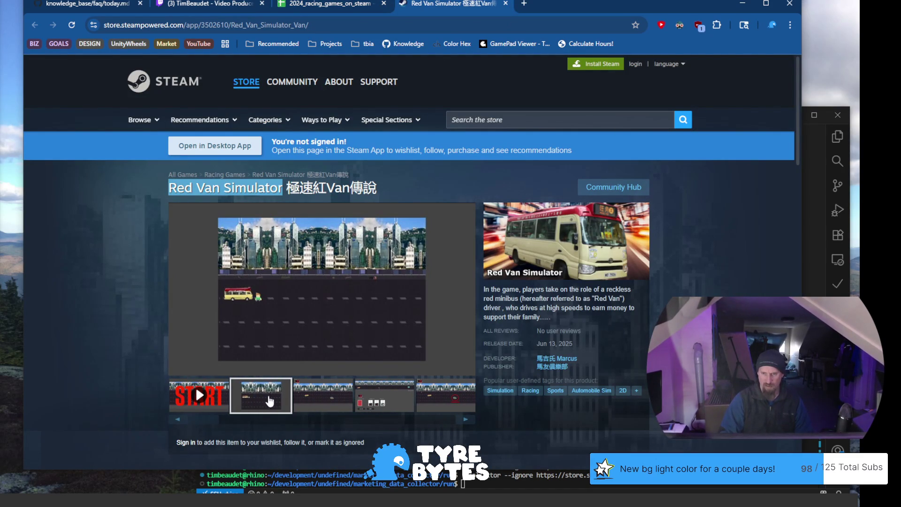
click(321, 402)
click(382, 403)
click(440, 406)
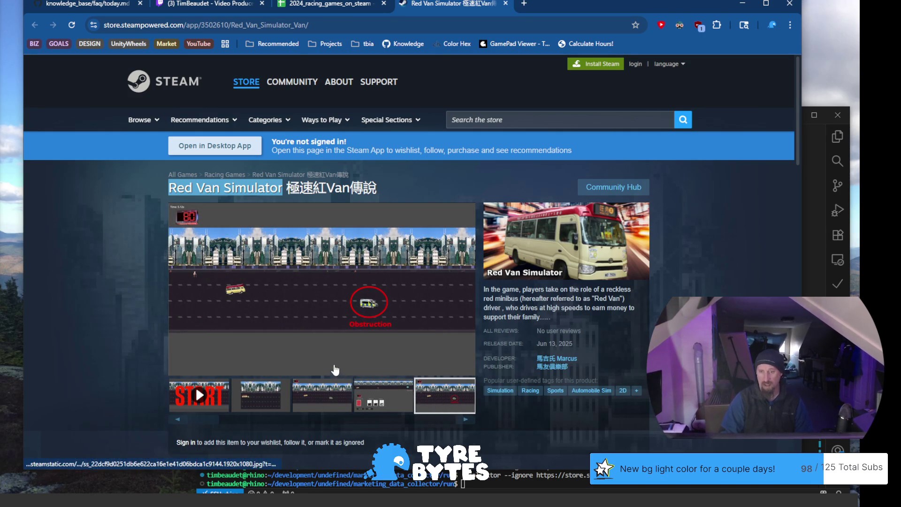
click(341, 8)
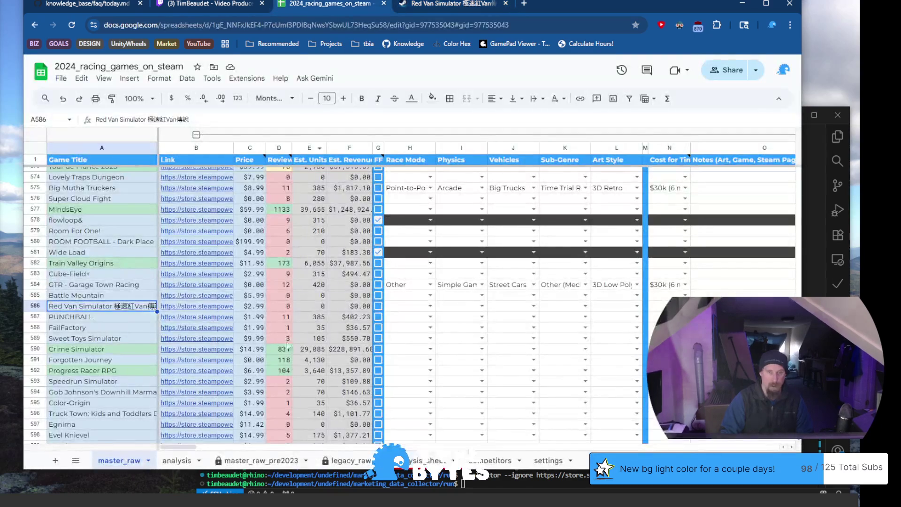
Tick Red Van Simulator's FF box and open PUNCHBALL's Steam store page from its link
click(379, 306)
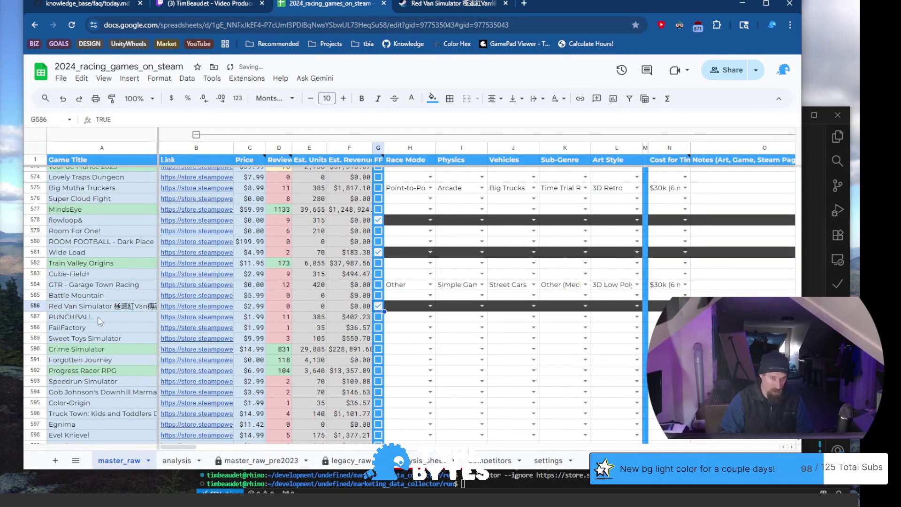
click(193, 318)
click(221, 339)
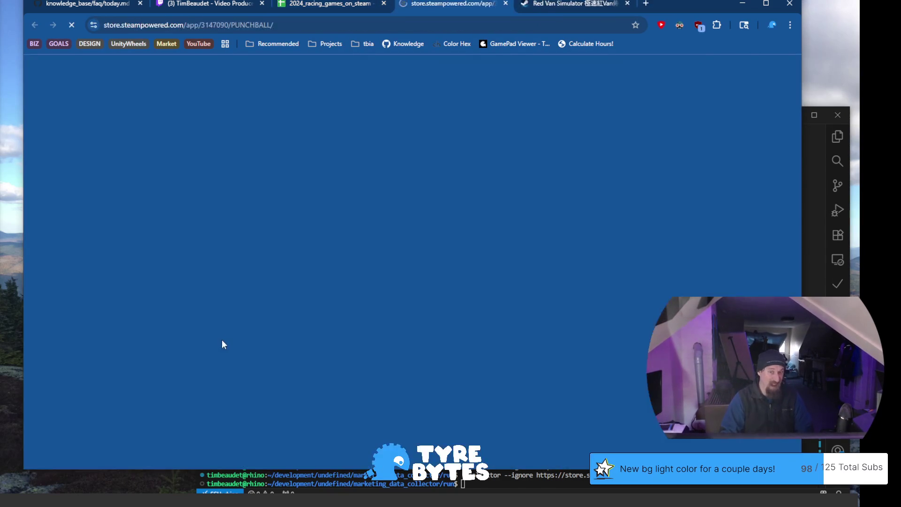
click(331, 21)
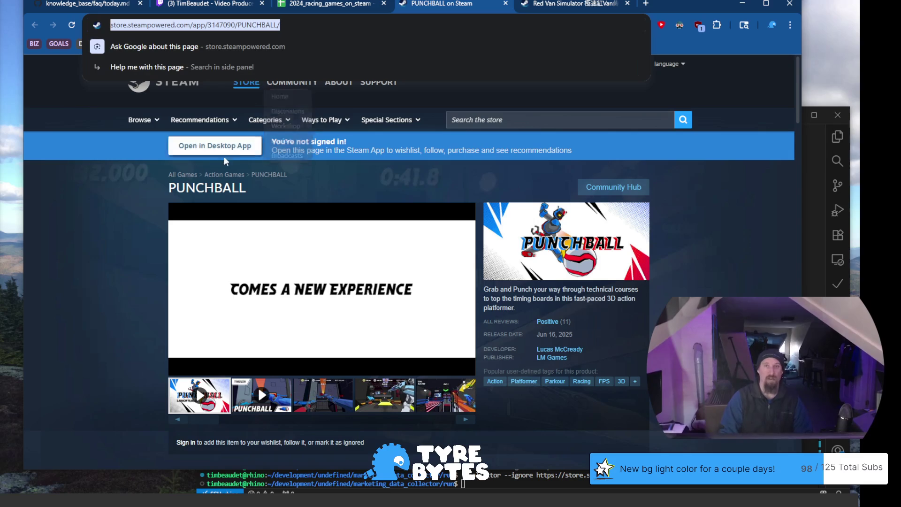
Browse PUNCHBALL's third through sixth screenshots, then bring the code editor's terminal forward
scroll(131, 206, down, 1)
scroll(131, 206, down, 1)
click(322, 292)
click(397, 295)
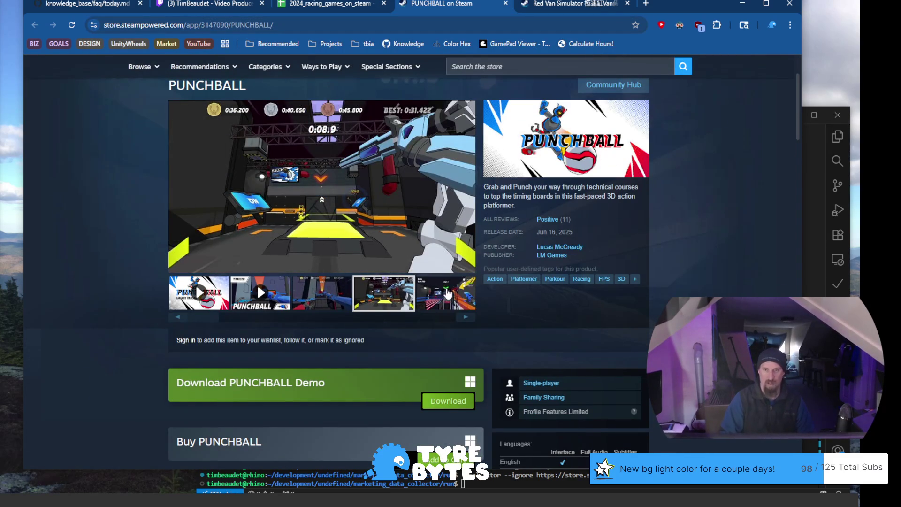
click(446, 294)
click(466, 318)
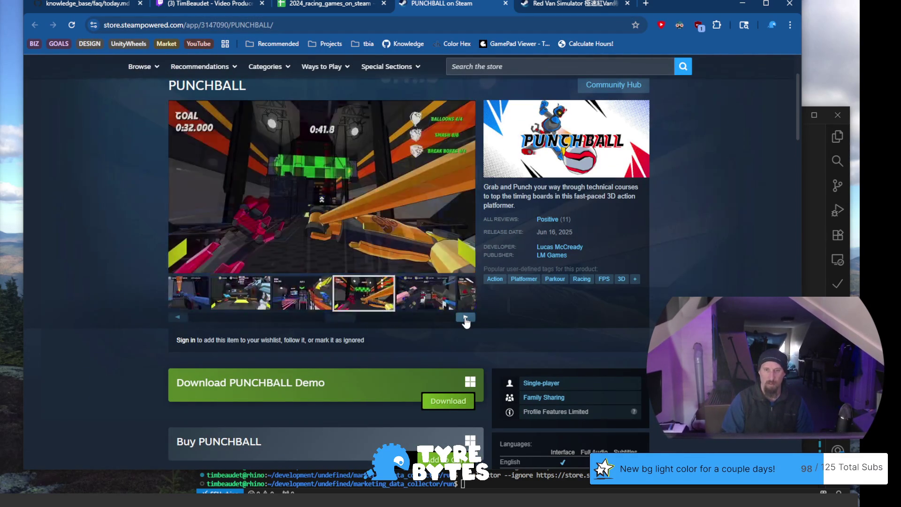
click(466, 318)
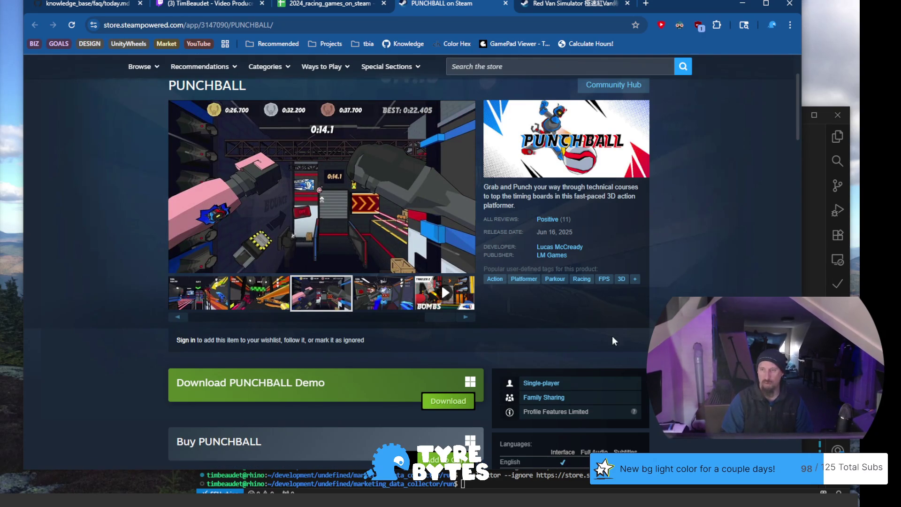
click(572, 483)
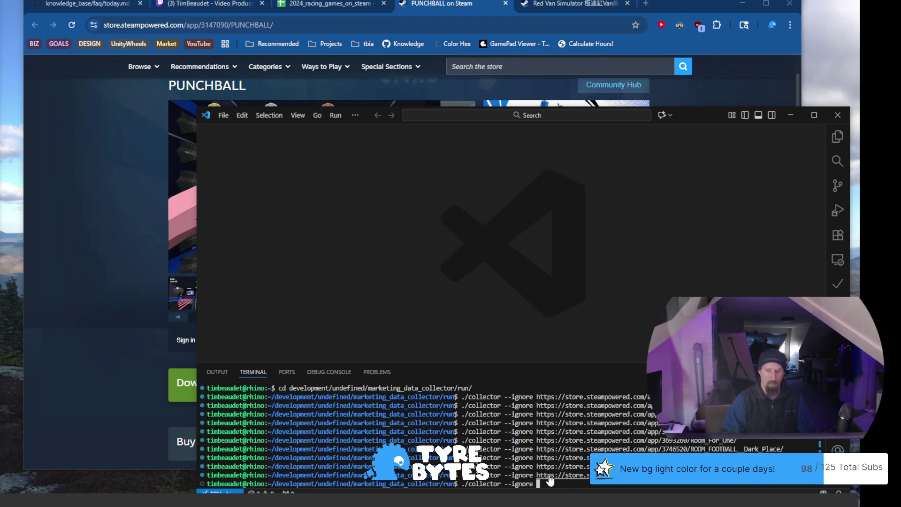
Return to the 2024_racing_games_on_steam spreadsheet and preview FailFactory's Steam link in B588
click(308, 10)
click(308, 9)
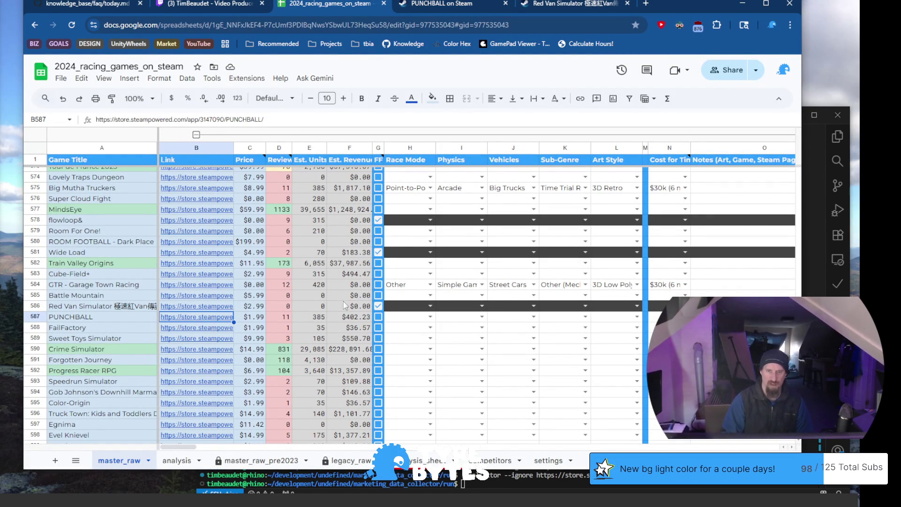
click(198, 327)
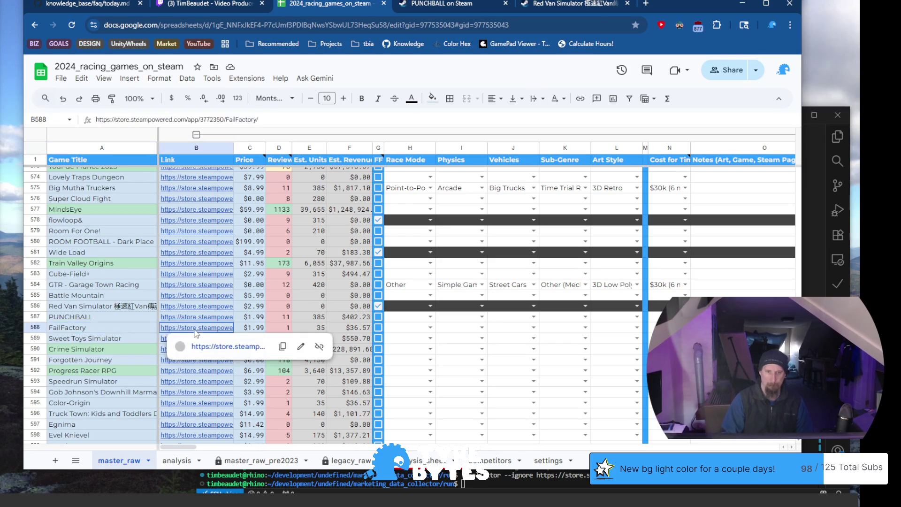
Open FailFactory's Steam page and view its red-door, pink and dark screenshots
click(223, 351)
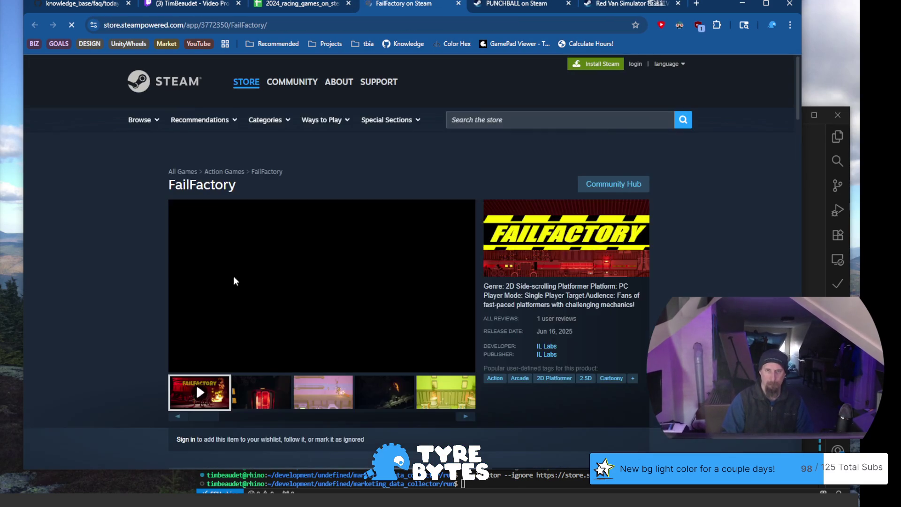
click(278, 400)
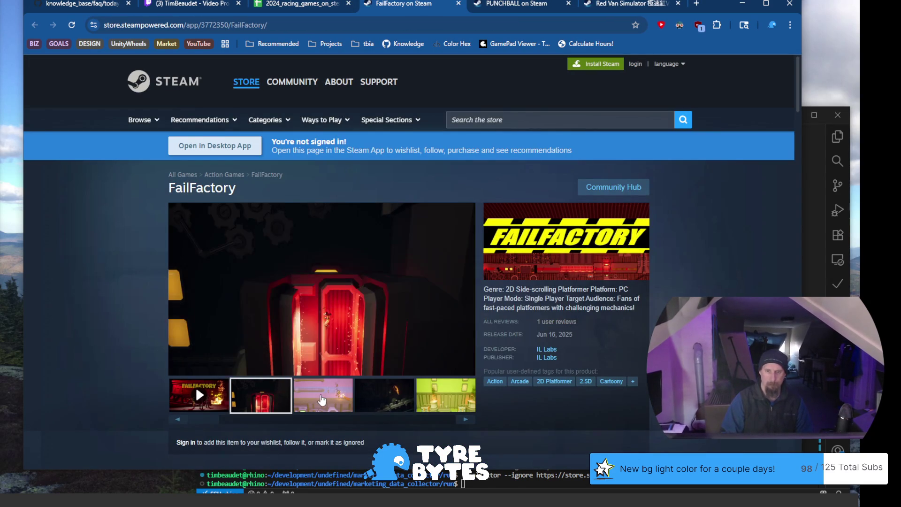
click(323, 399)
click(375, 402)
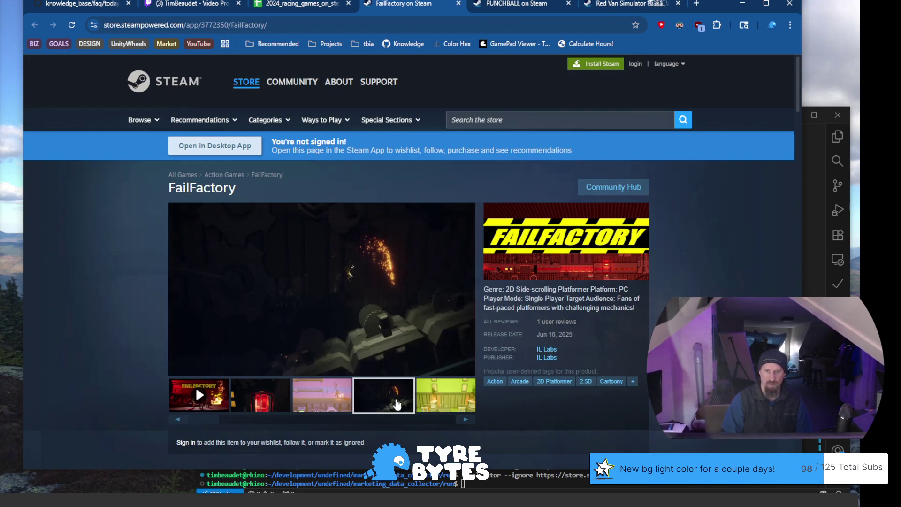
scroll(429, 401, down, 2)
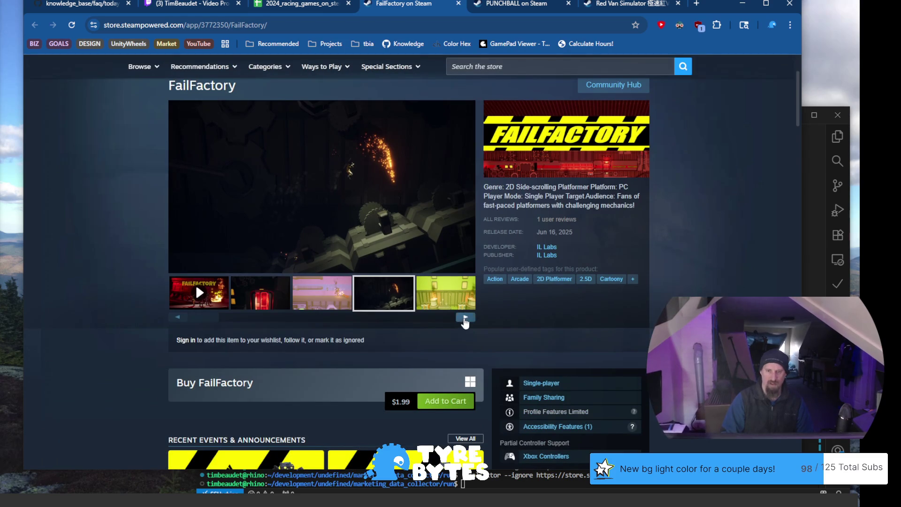
Cycle FailFactory's gallery through every screenshot and the trailer, ending on the green fifth screenshot
click(465, 318)
click(465, 318)
click(465, 318)
click(465, 318)
click(465, 318)
click(465, 318)
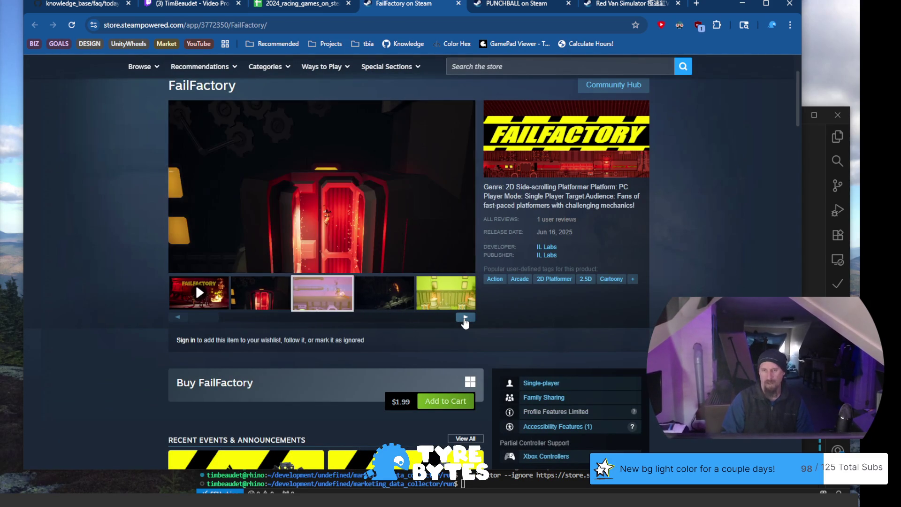
click(465, 318)
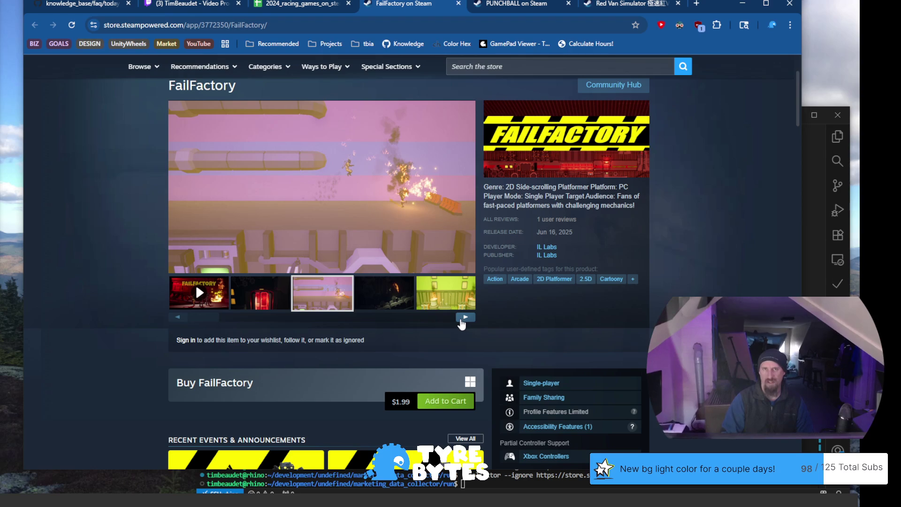
click(464, 318)
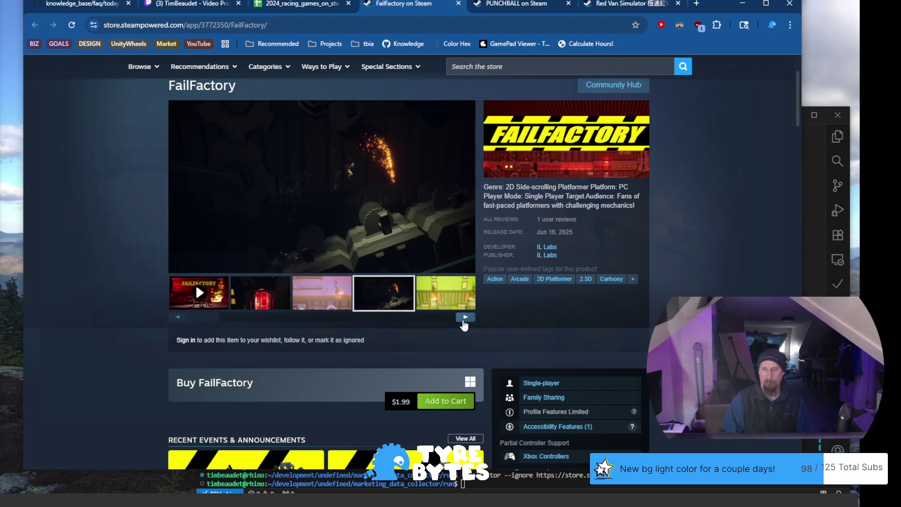
click(464, 320)
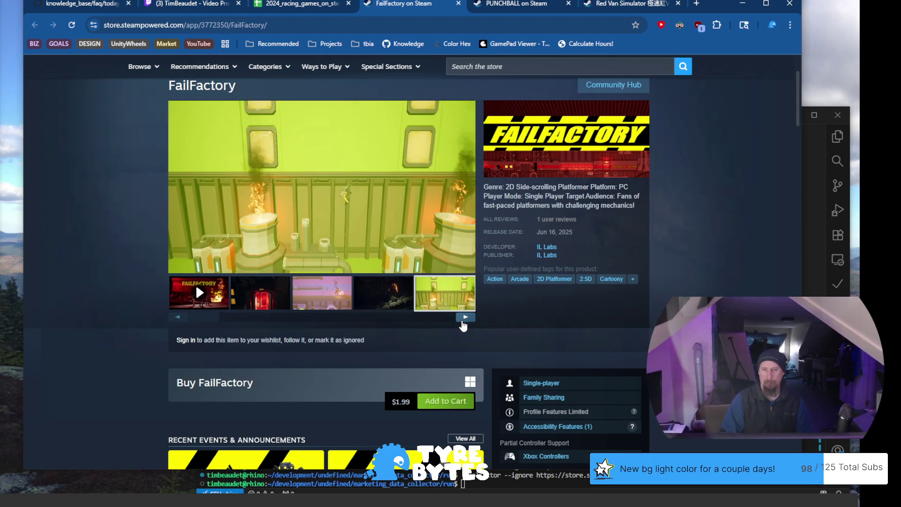
Select FailFactory's page address, then close the FailFactory and PUNCHBALL tabs
click(300, 25)
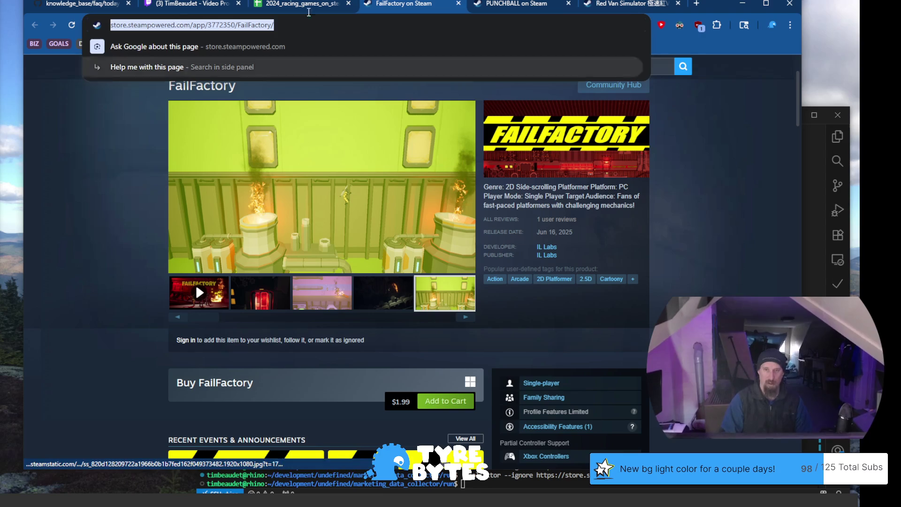
click(452, 6)
click(457, 4)
click(457, 4)
key(alt+Tab)
text(./collector --ignore https://store.steampowered.com/app/2734180/CubeField/)
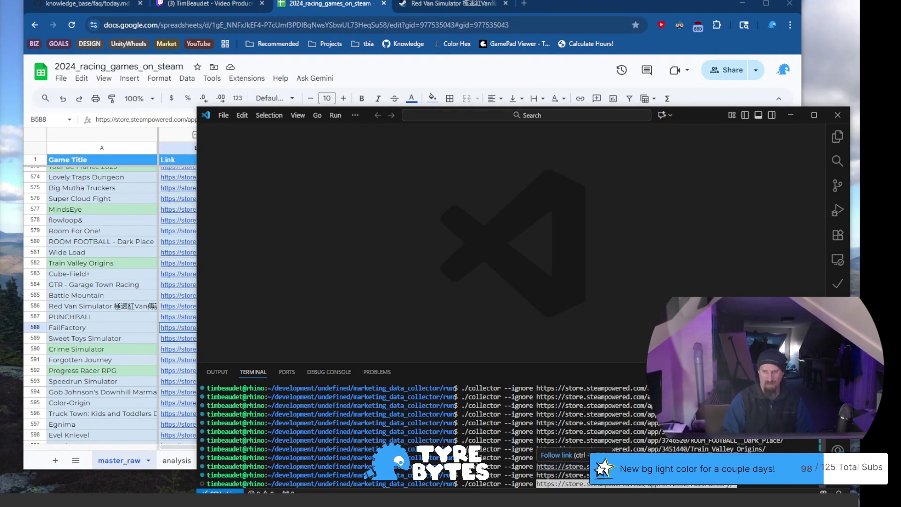
key(Return)
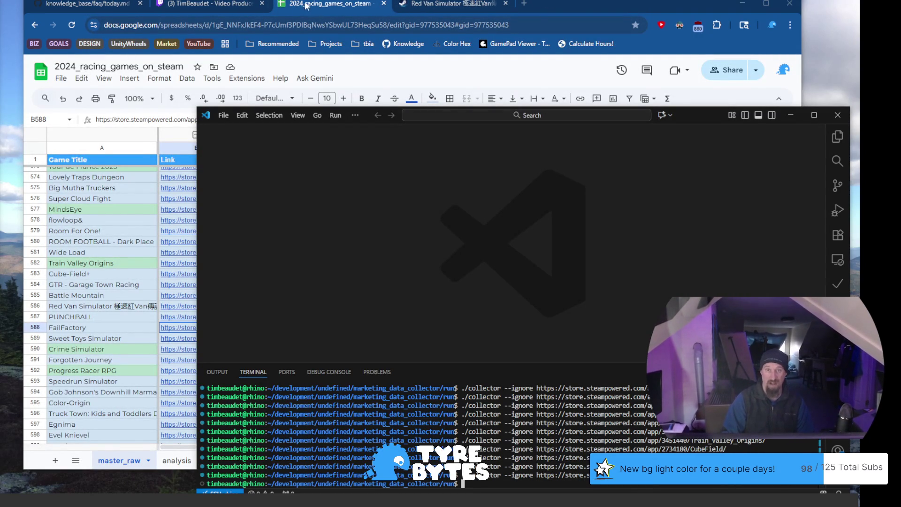
Open Sweet Toys Simulator's Steam page from its link in row 589
click(312, 11)
click(79, 342)
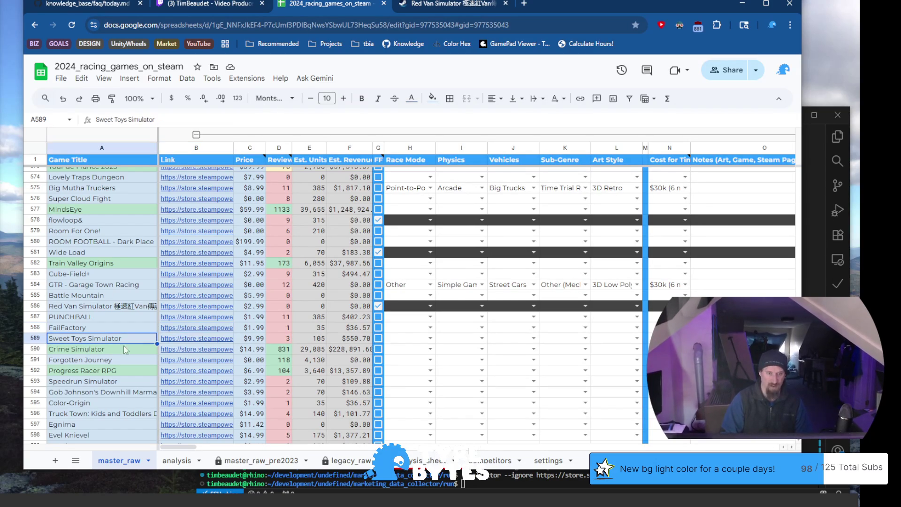
click(188, 343)
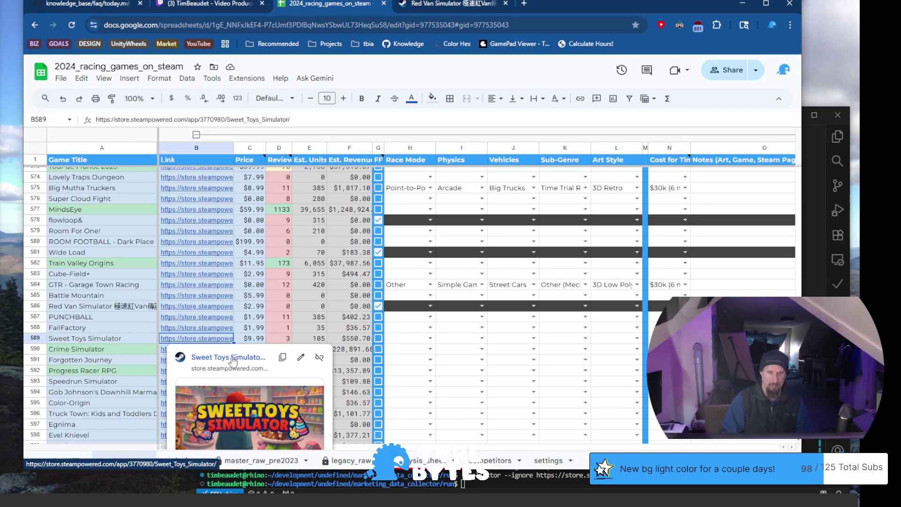
click(228, 358)
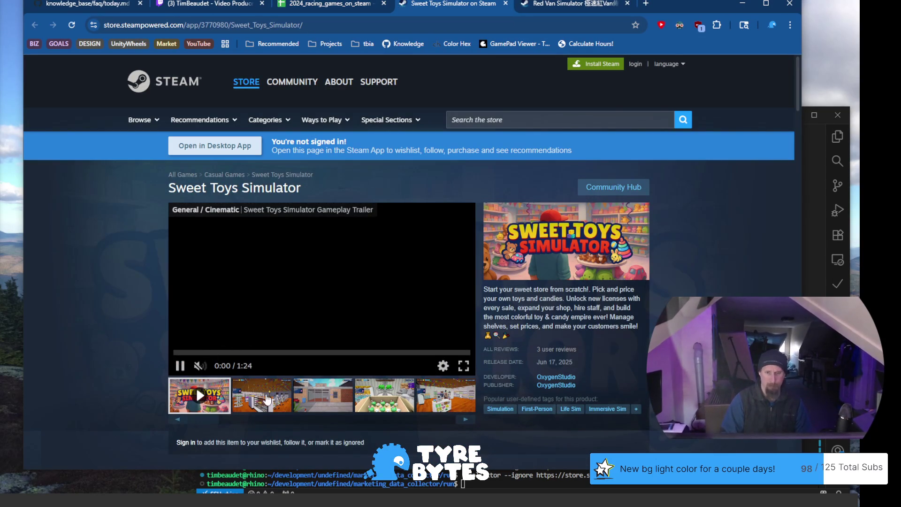
Browse Sweet Toys Simulator's store screenshots: storefront, toy box, shop, cash register, shelves and displays
click(276, 402)
click(318, 402)
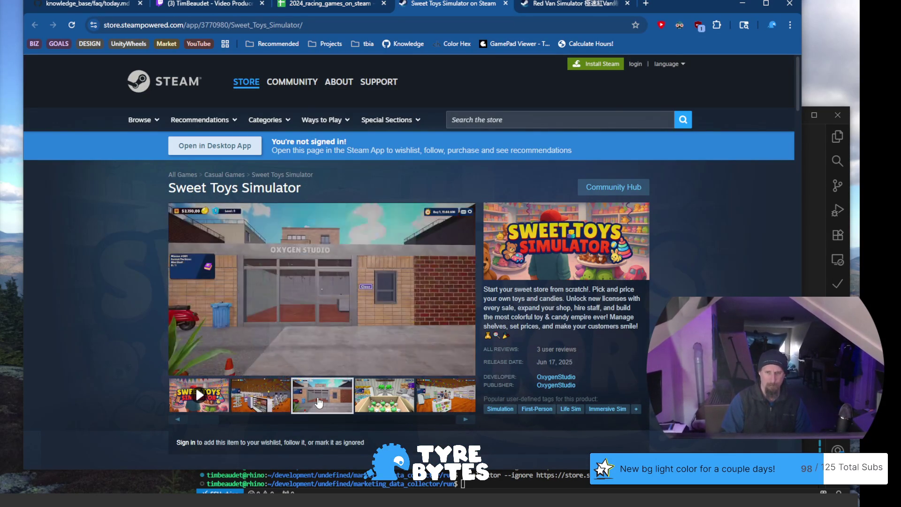
click(374, 398)
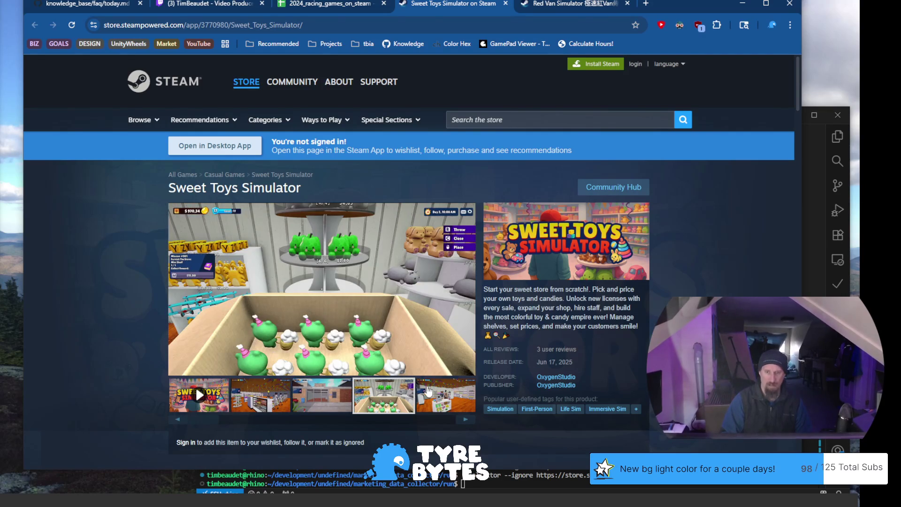
scroll(425, 390, down, 3)
click(448, 250)
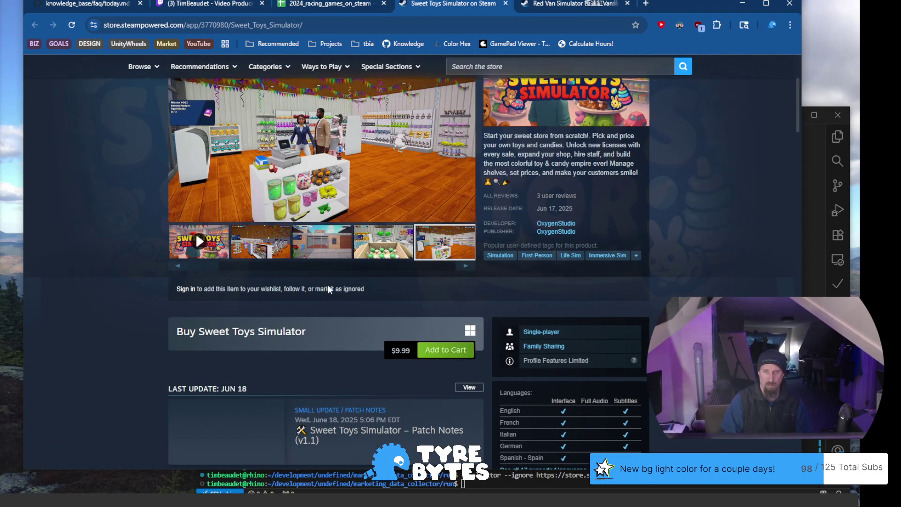
scroll(328, 286, up, 2)
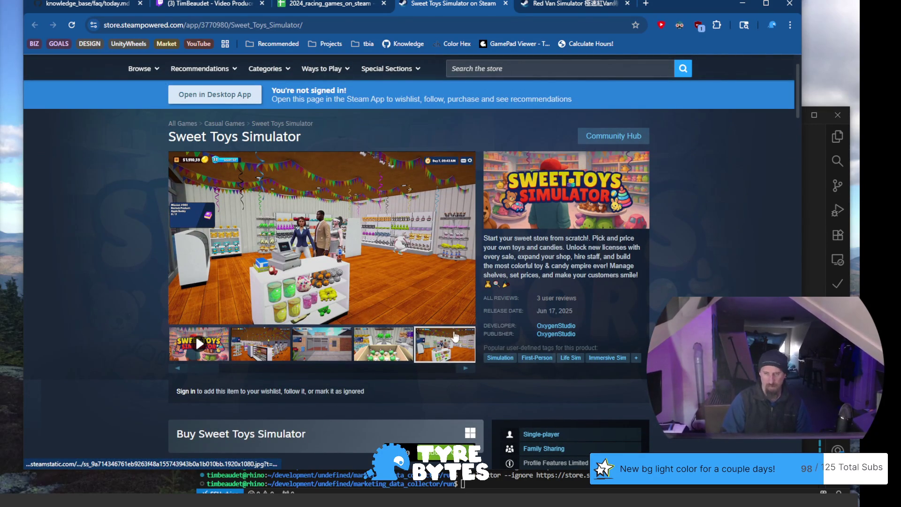
click(464, 369)
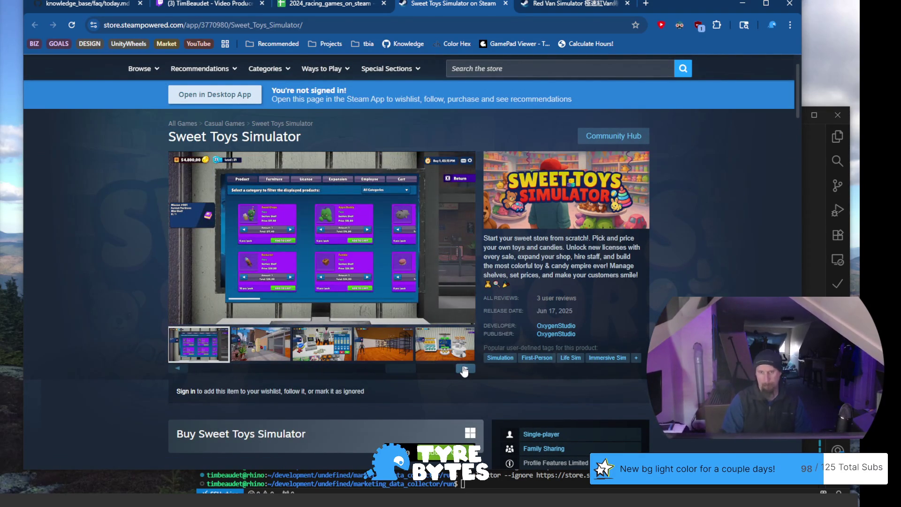
click(464, 368)
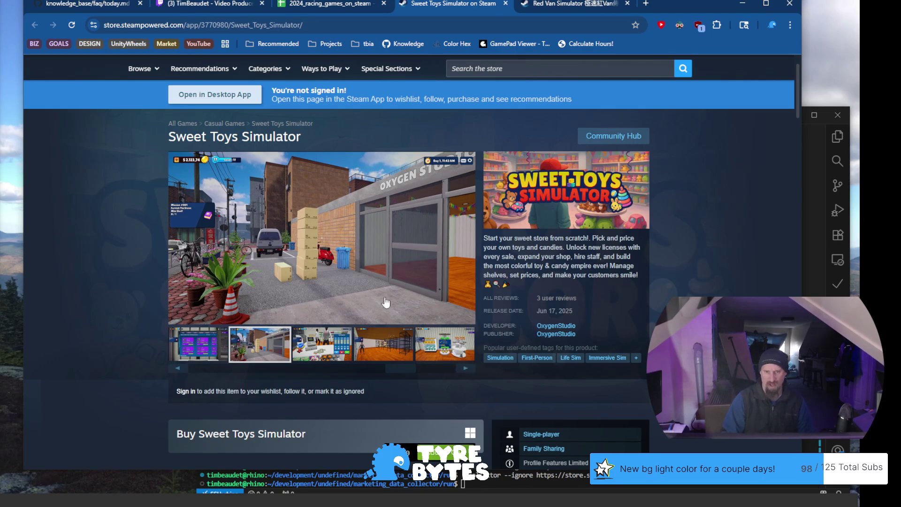
click(327, 346)
click(388, 350)
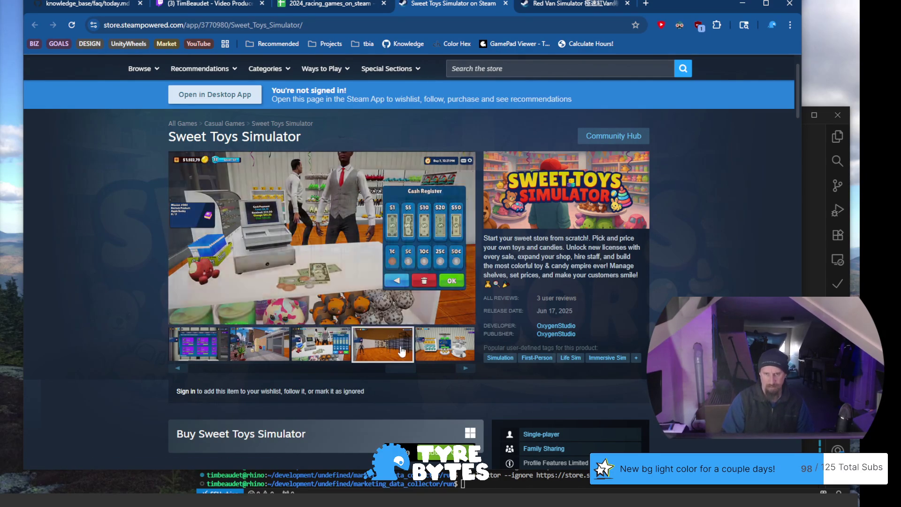
click(435, 339)
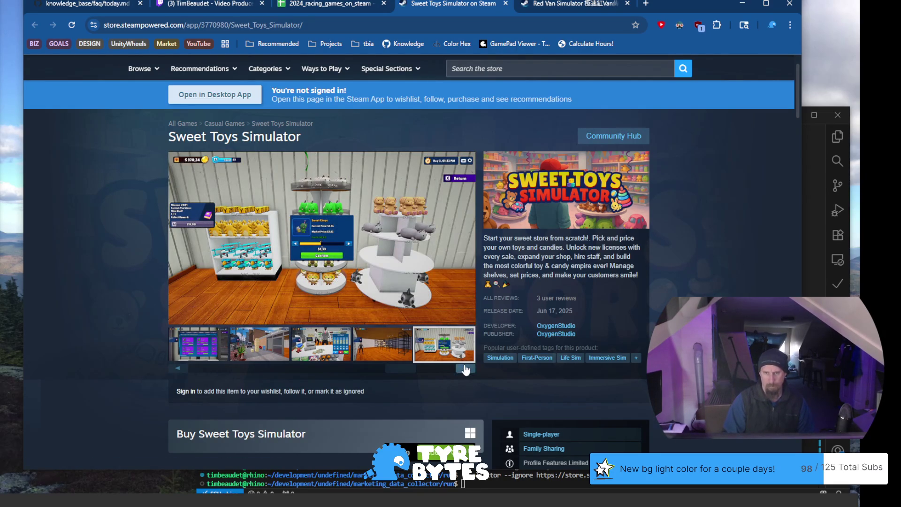
click(465, 370)
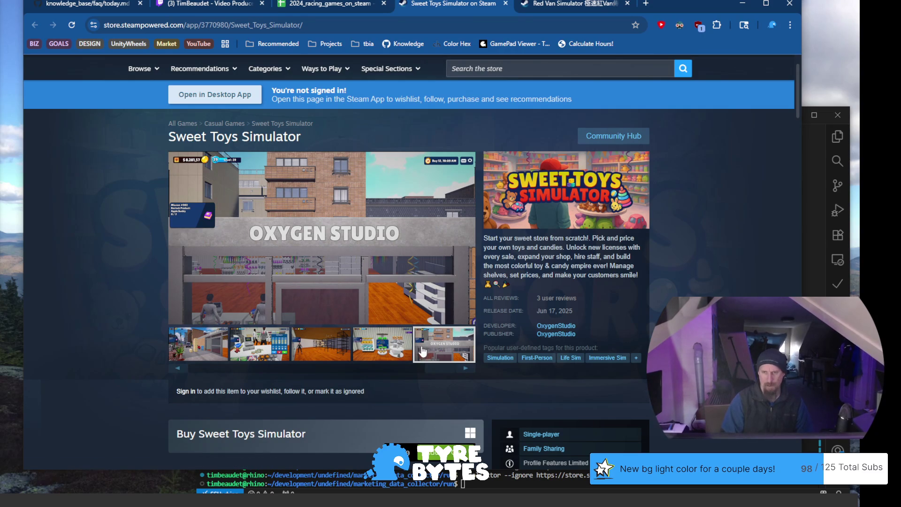
Cut the Sweet Toys Simulator page address and recall the collector command with its old URL cleared
click(283, 27)
key(ctrl+x)
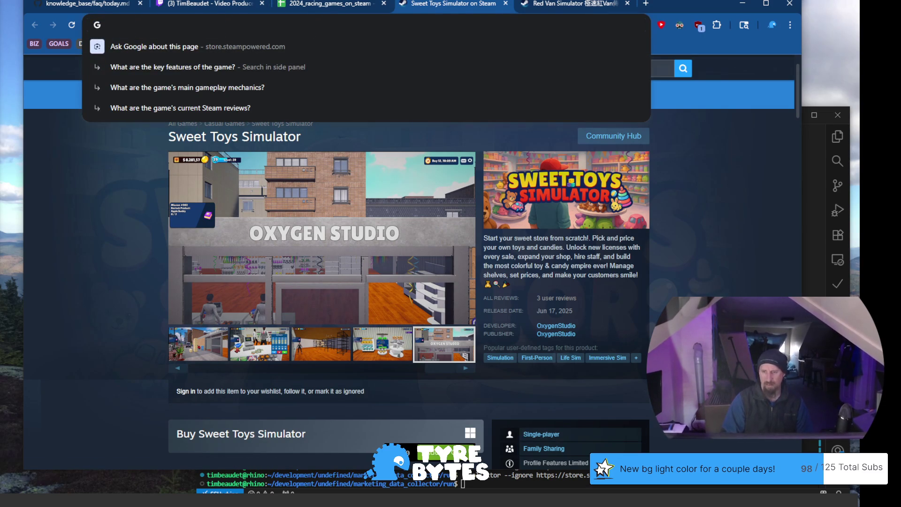
key(alt+Tab)
key(Up)
key(ctrl+w)
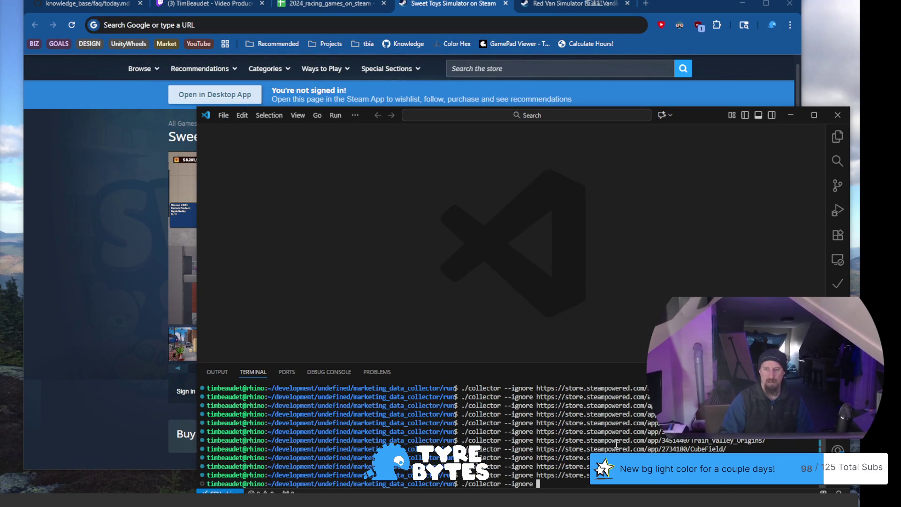
Run the collector ignoring Battle Mountain's store address, then return to the racing-games spreadsheet
key(ctrl+shift+v)
key(Return)
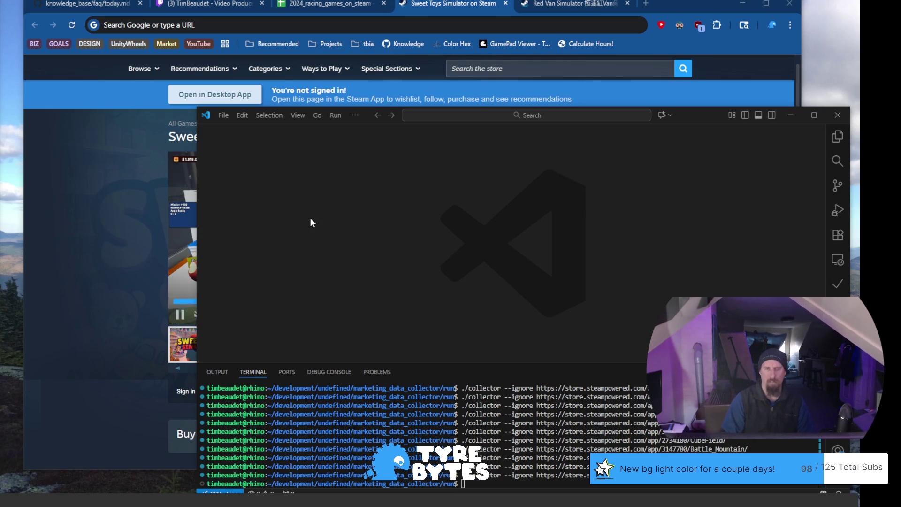
click(113, 244)
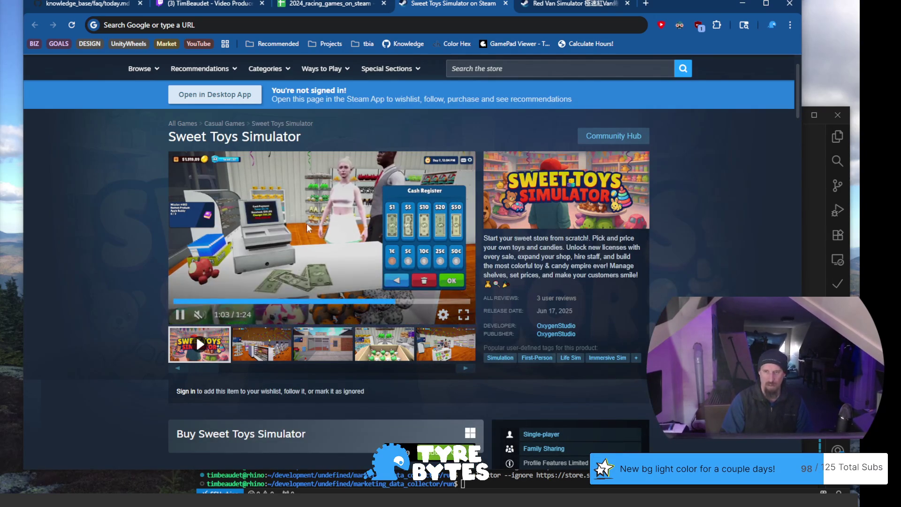
click(333, 5)
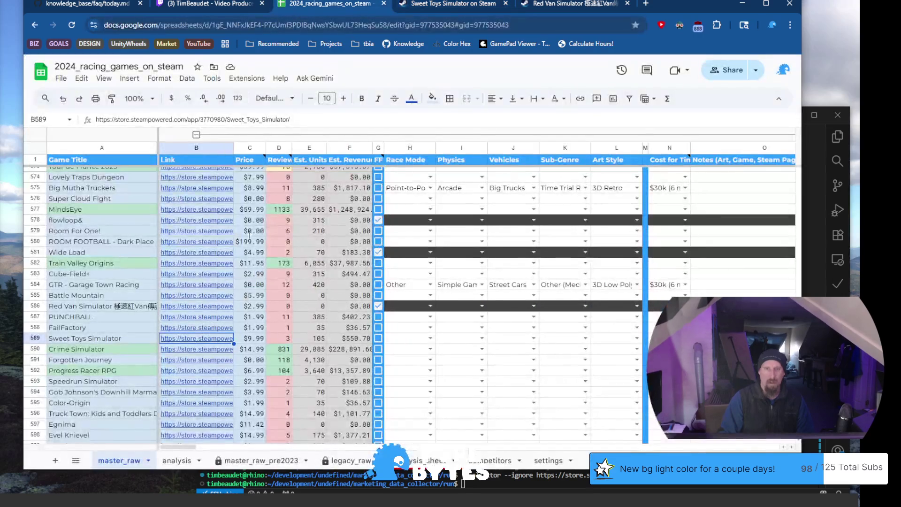
Open Crime Simulator's Steam page from row 590, view its van and corridor screenshots, and select its address
click(194, 353)
click(222, 370)
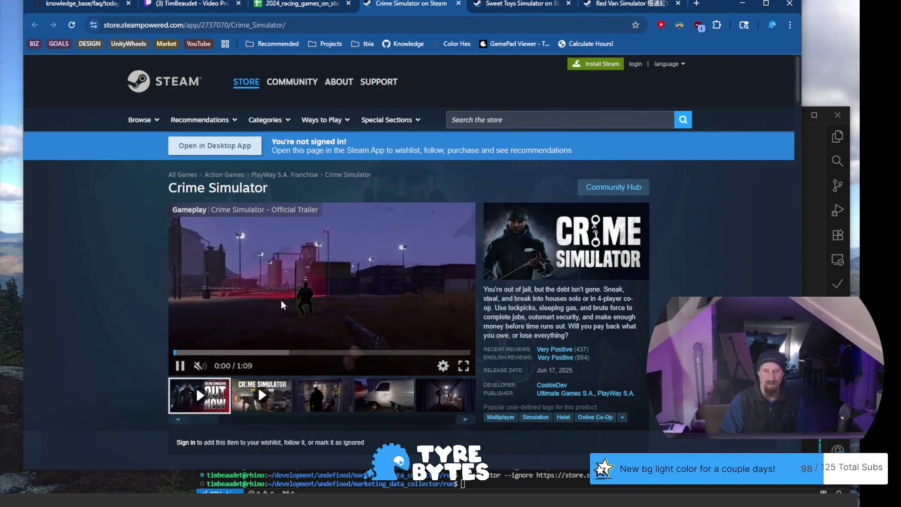
click(322, 395)
click(384, 395)
click(438, 402)
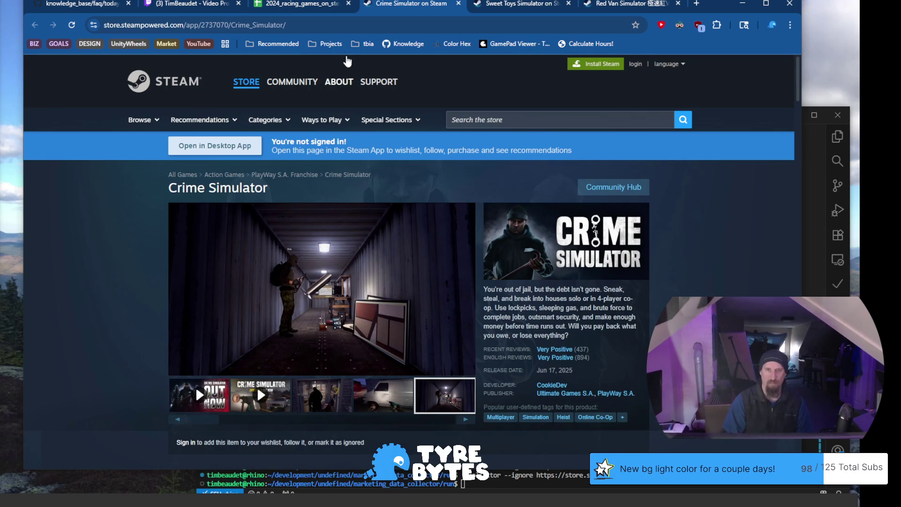
click(335, 25)
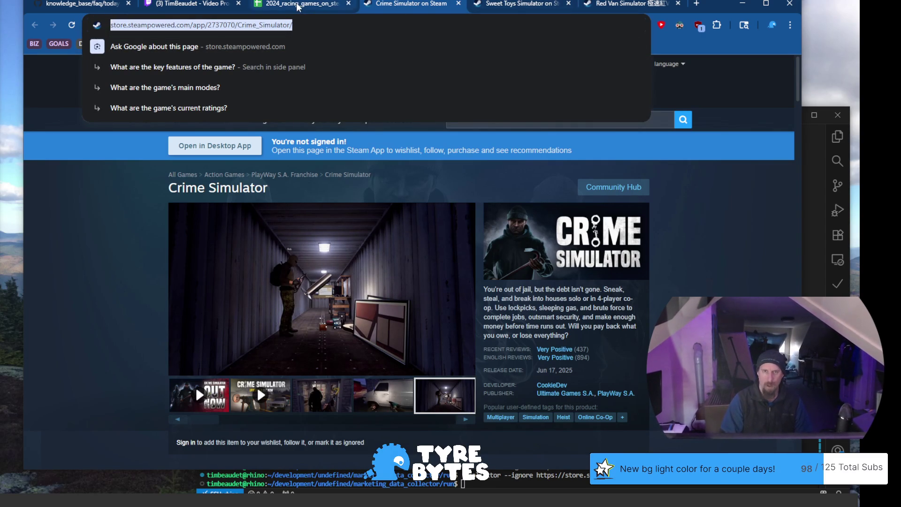
click(521, 483)
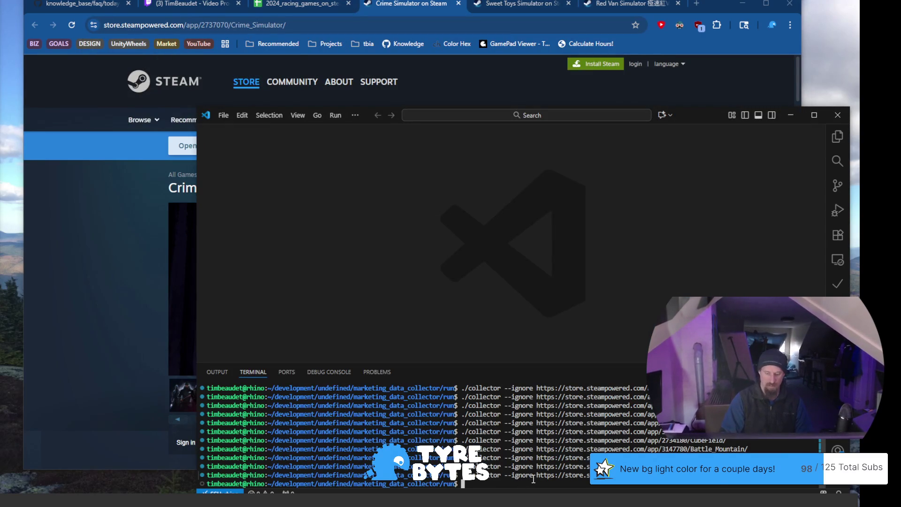
Rerun the collector with Crime Simulator's store address in place of the old one, then return to the spreadsheet
key(Up)
key(ctrl+w)
key(ctrl+v)
key(Return)
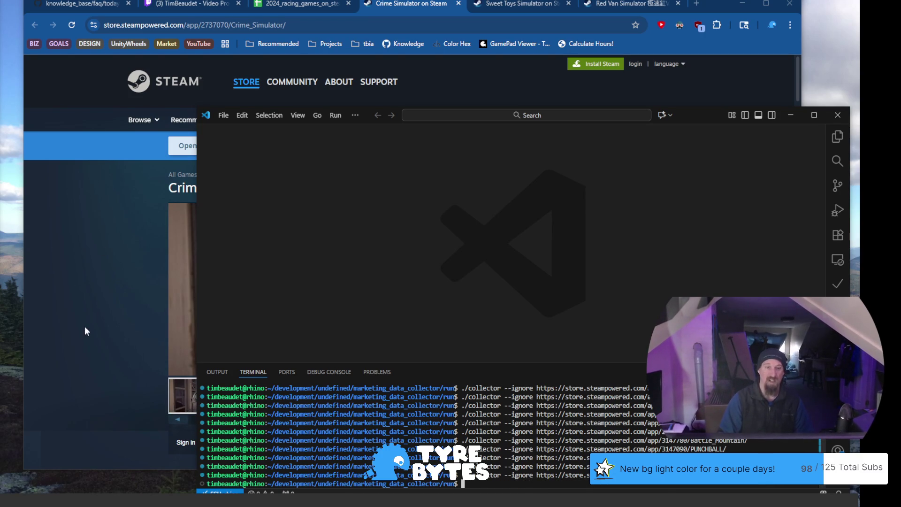
click(83, 322)
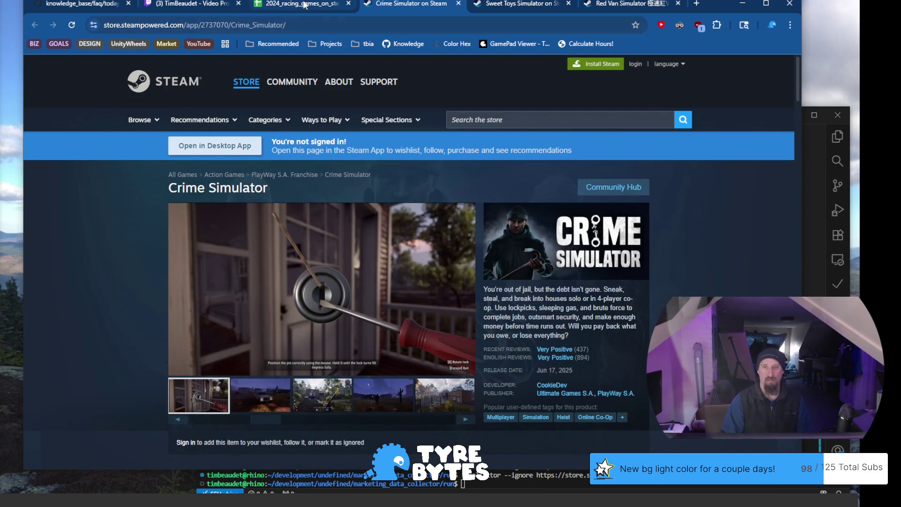
click(300, 9)
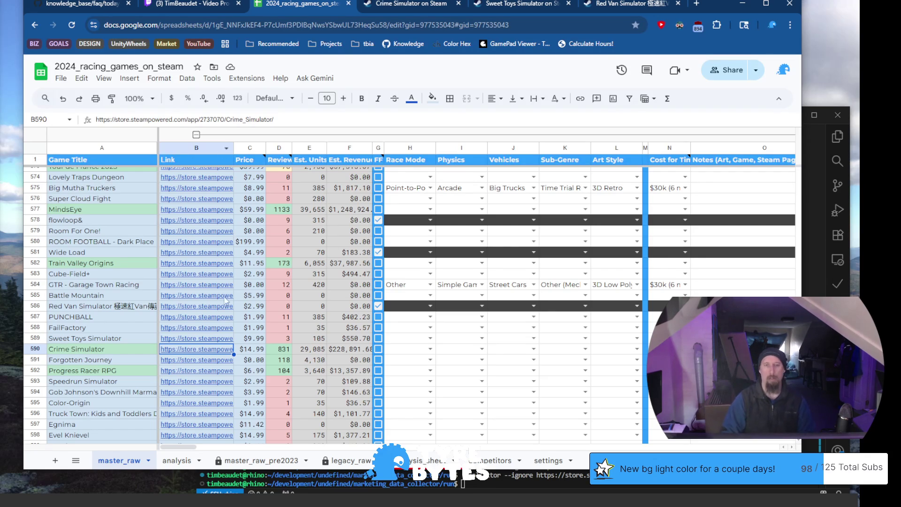
scroll(144, 356, down, 1)
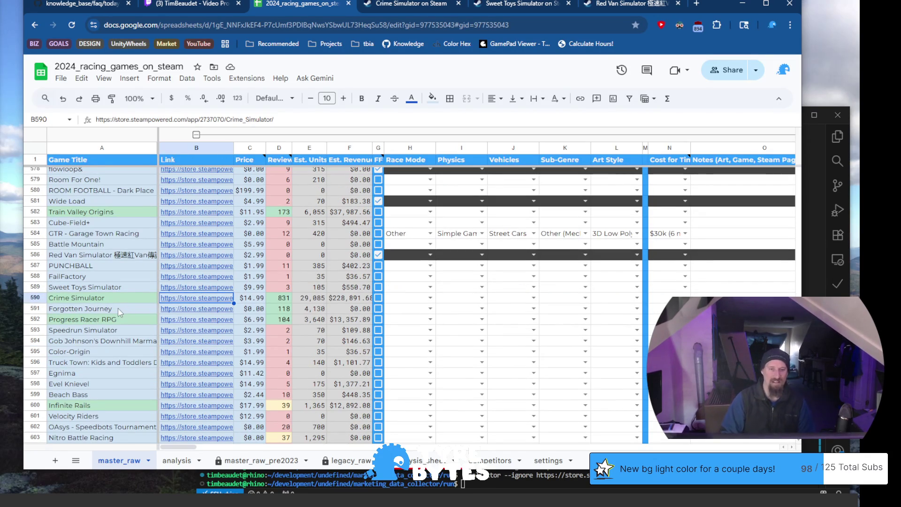
Open Forgotten Journey's Steam page from row 591, take its address, and close the tab
click(118, 308)
click(184, 309)
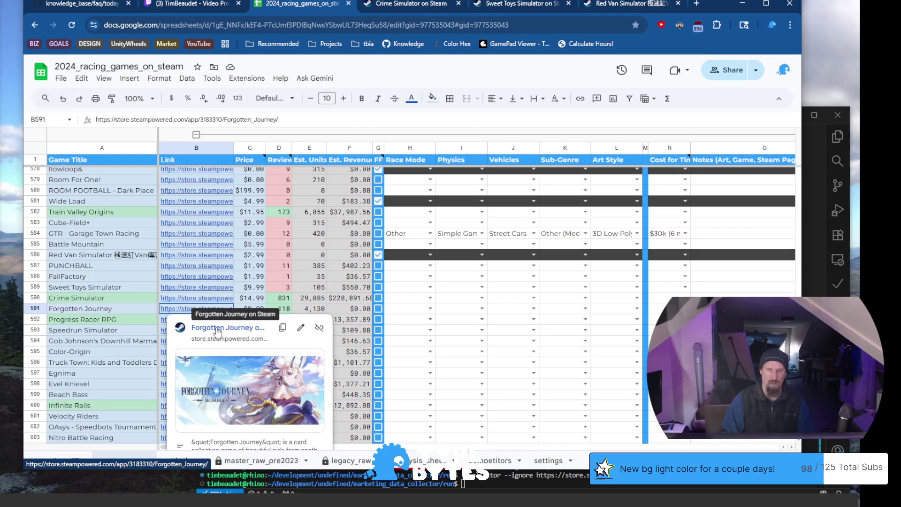
click(216, 330)
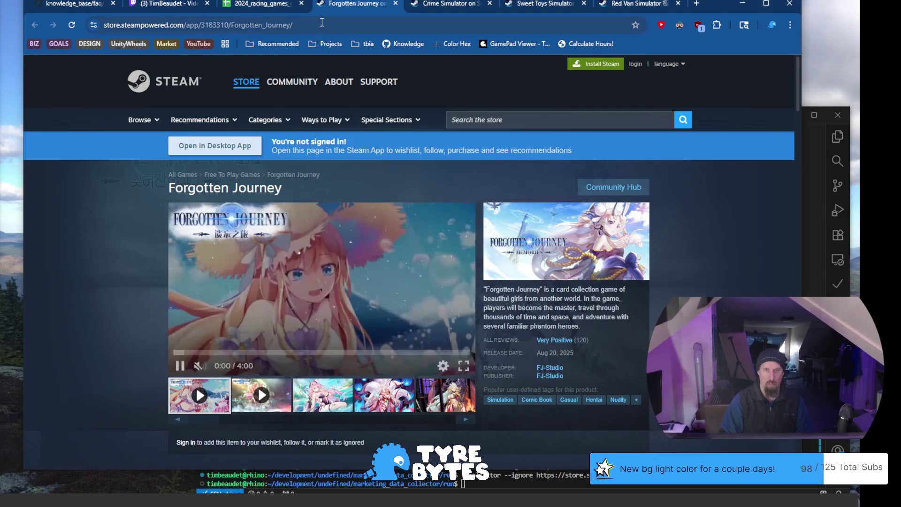
click(312, 30)
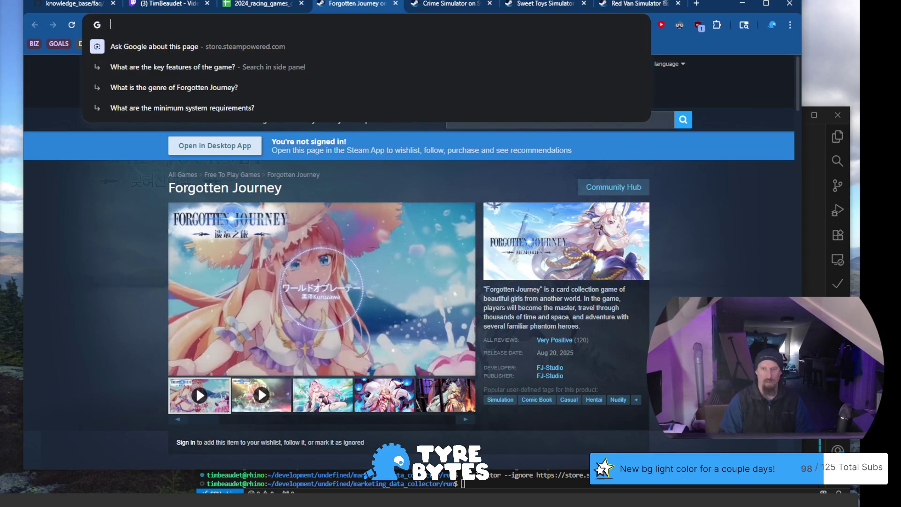
key(BackSpace)
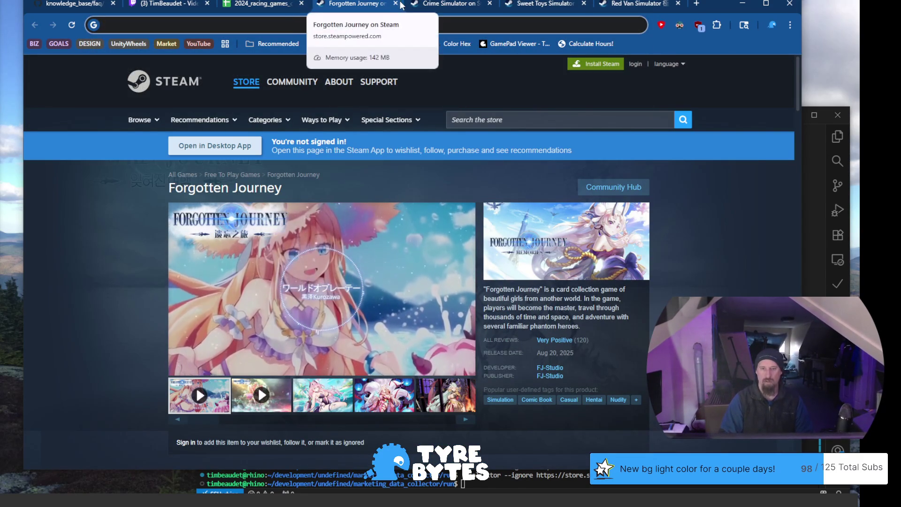
click(395, 3)
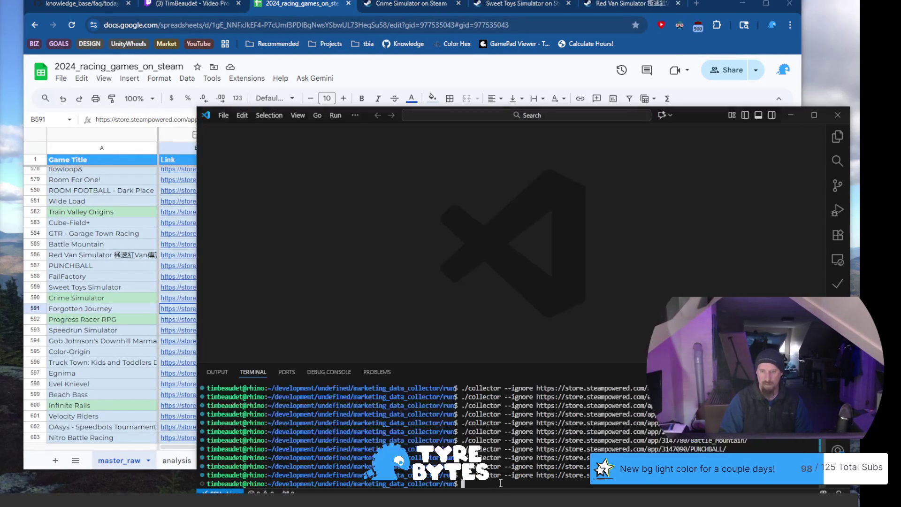
Rerun the collector, then preview Progress Racer RPG's store link in row 592
click(503, 483)
key(Up)
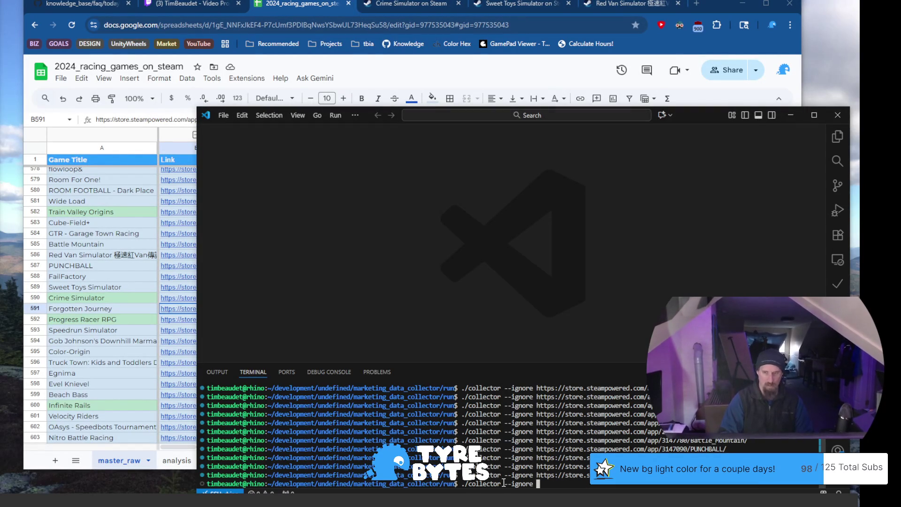
key(Return)
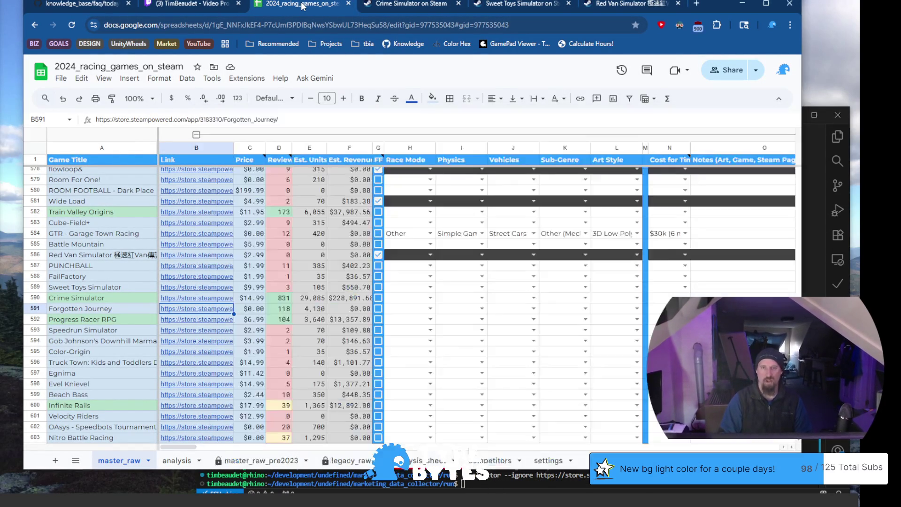
click(302, 6)
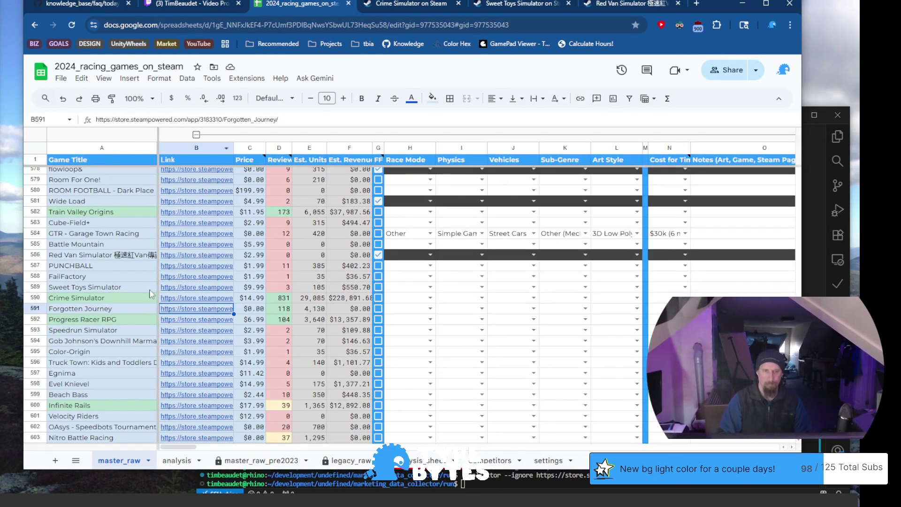
click(122, 323)
click(207, 320)
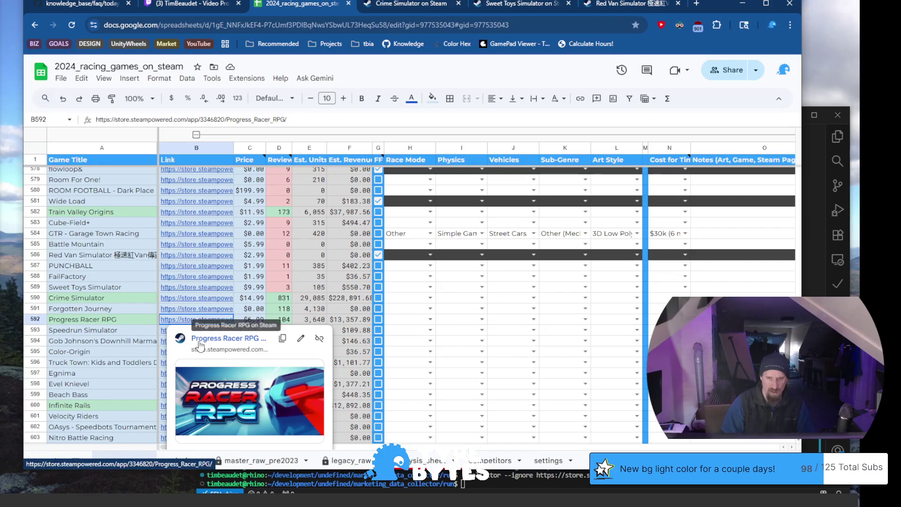
Open Progress Racer RPG's $6.99 Steam page and scroll through its tags, features and Steam Deck info
click(223, 338)
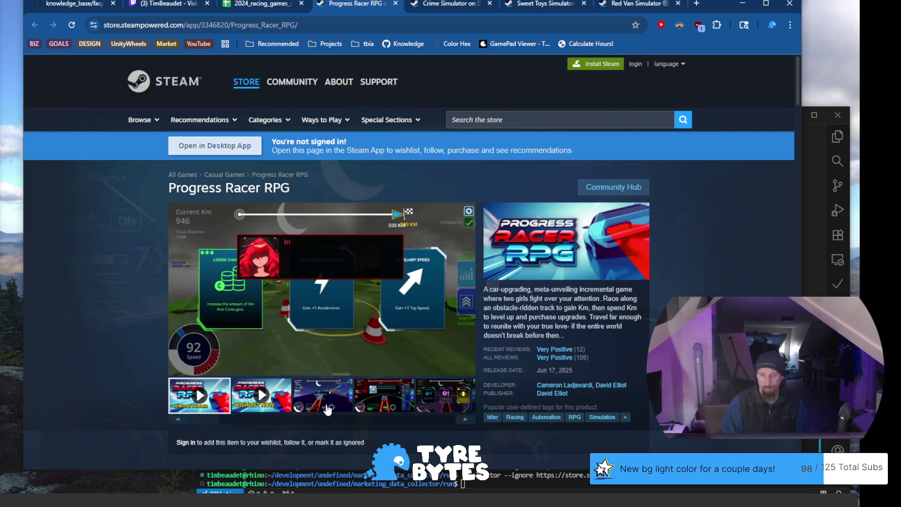
scroll(595, 362, down, 5)
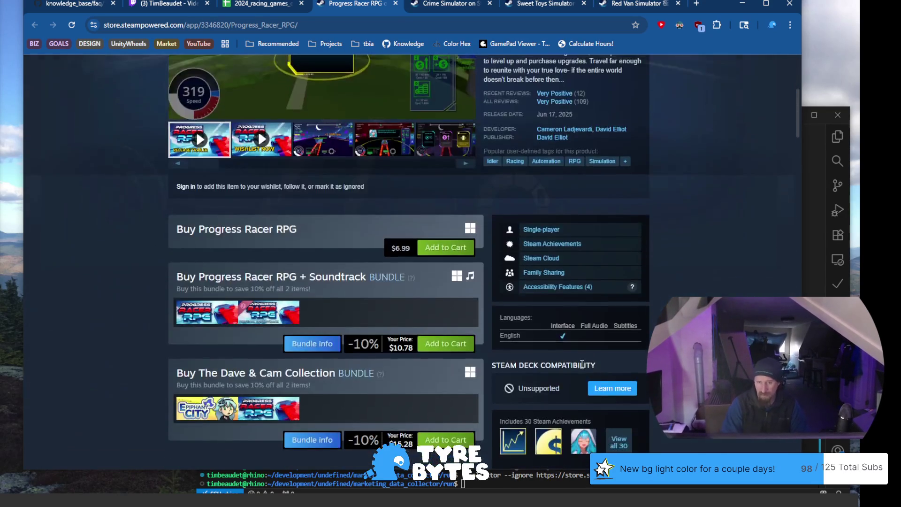
scroll(450, 335, up, 5)
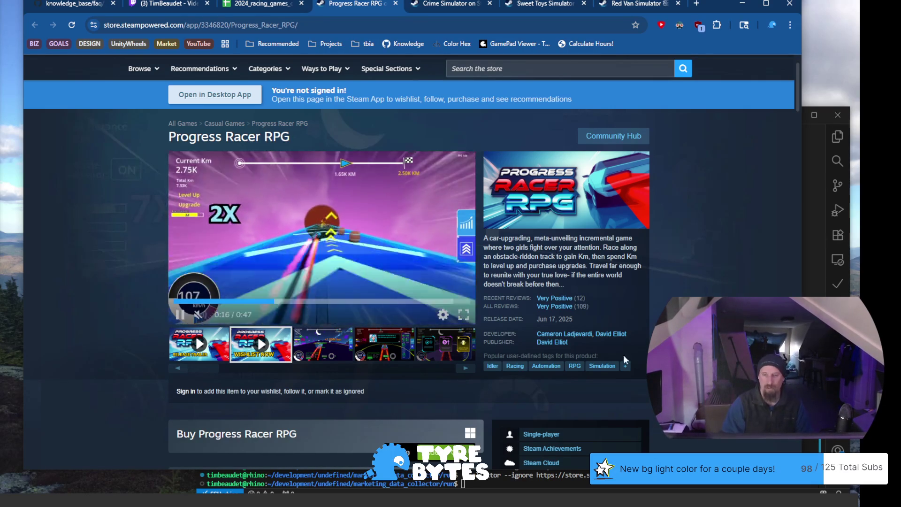
scroll(653, 321, down, 3)
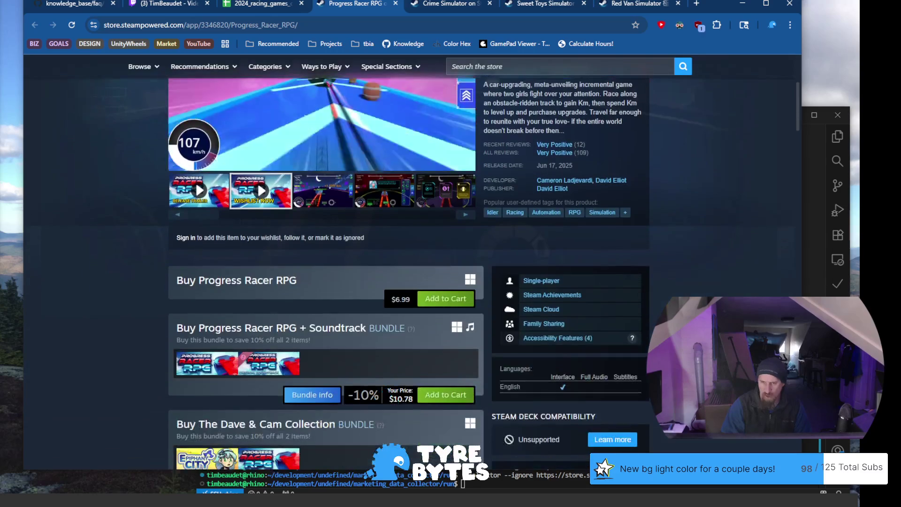
click(258, 4)
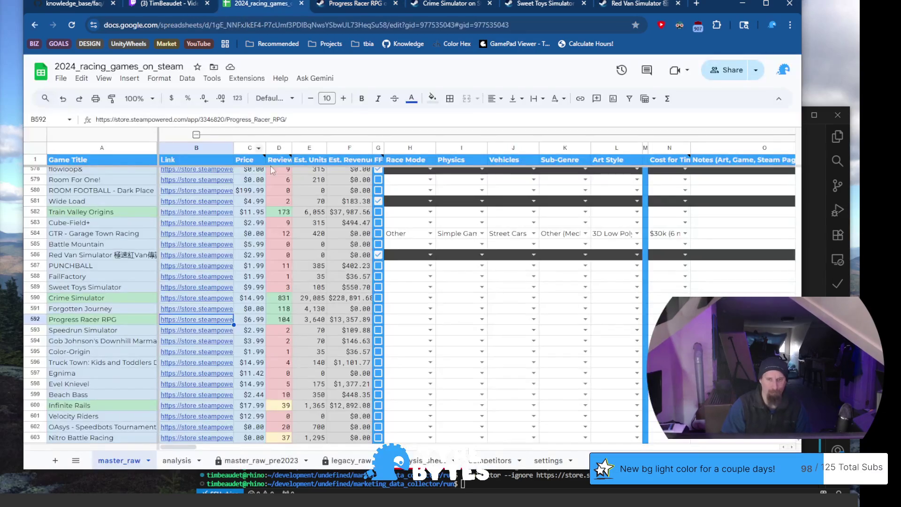
Choose Point-to-Point in cell H592's Race Mode dropdown for Progress Racer RPG
click(419, 320)
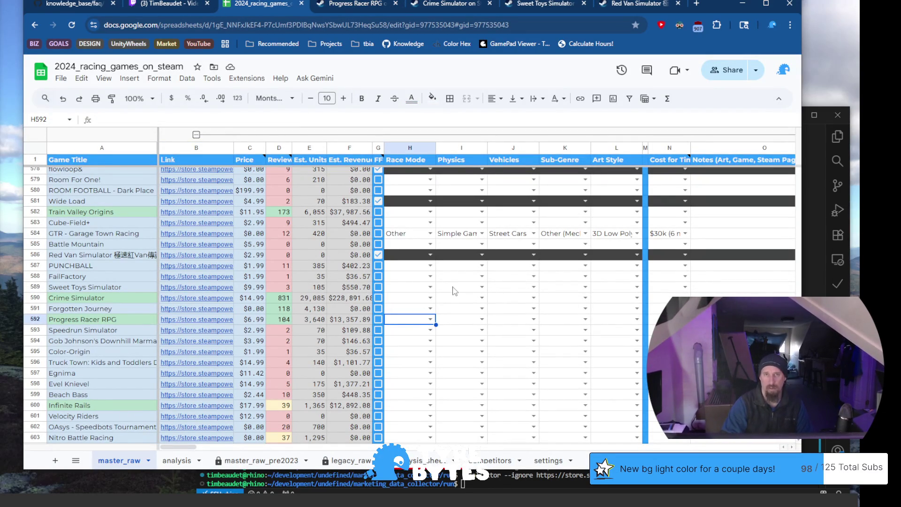
key(Return)
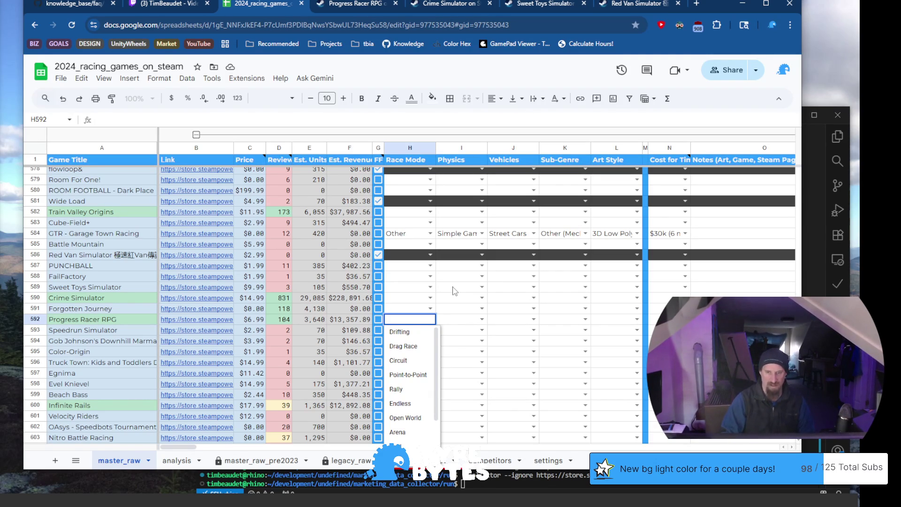
key(Return)
key(Return)
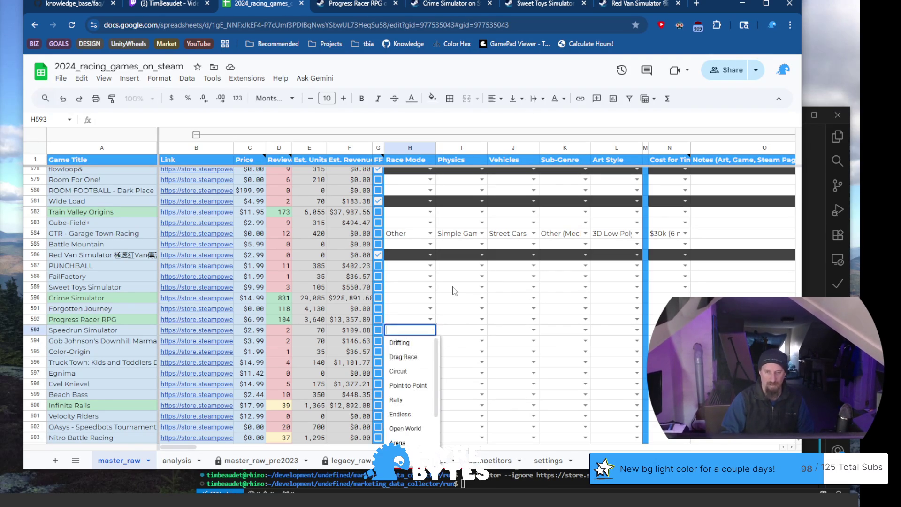
key(Escape)
key(Up)
key(Return)
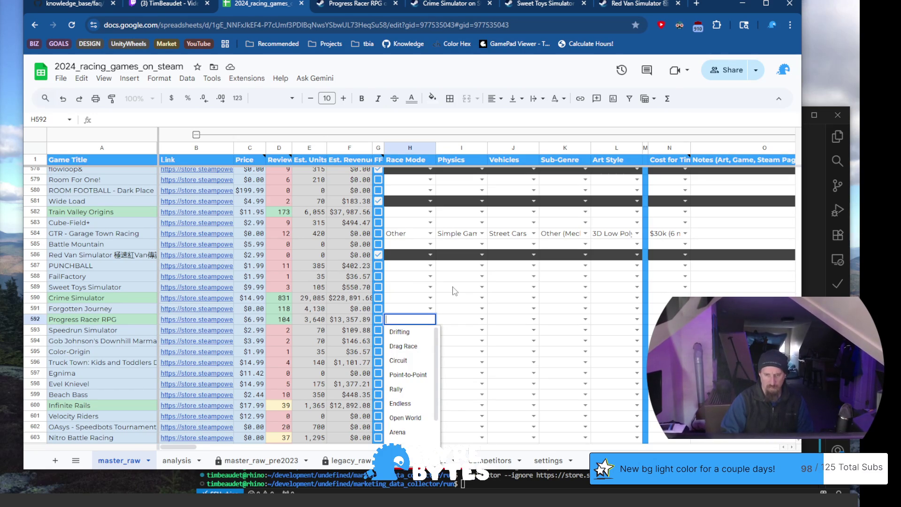
key(Down)
key(Down)
key(Down)
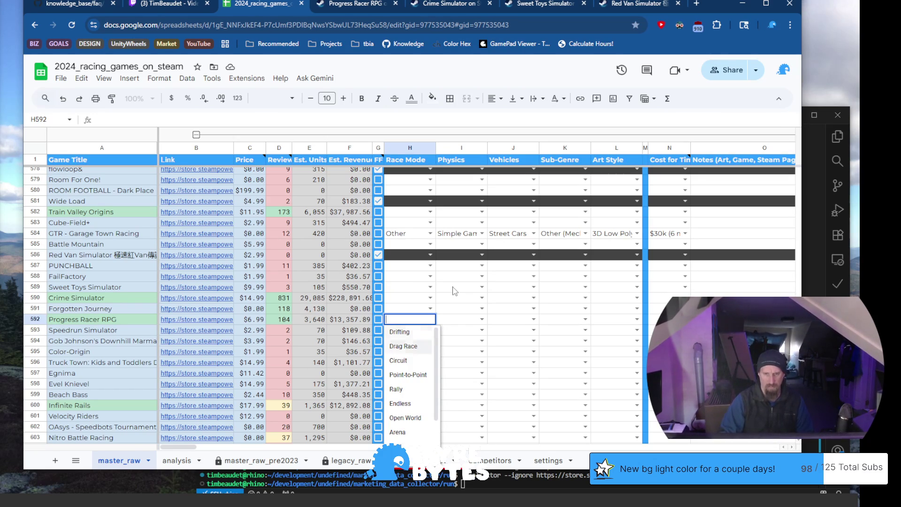
key(Tab)
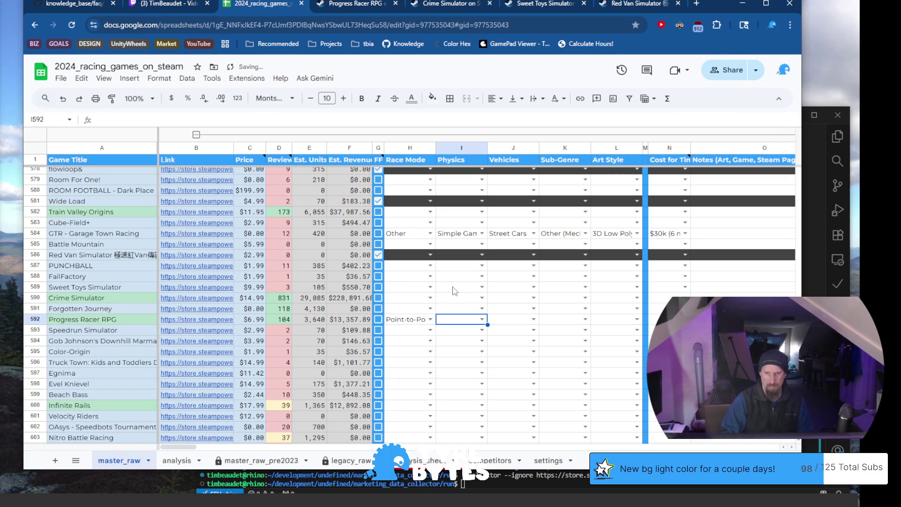
Open I592's Physics dropdown and move through Simulation to Hyper Simulation
key(Return)
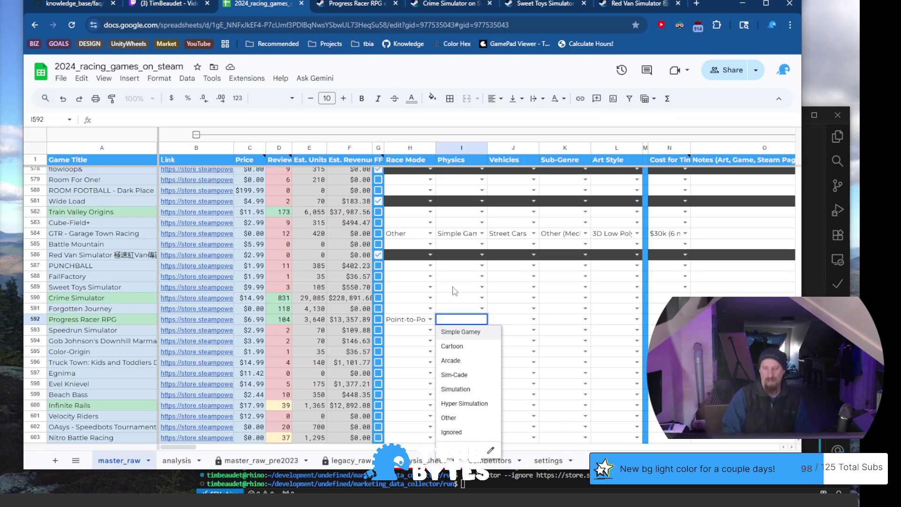
key(Down)
key(Down)
key(Down)
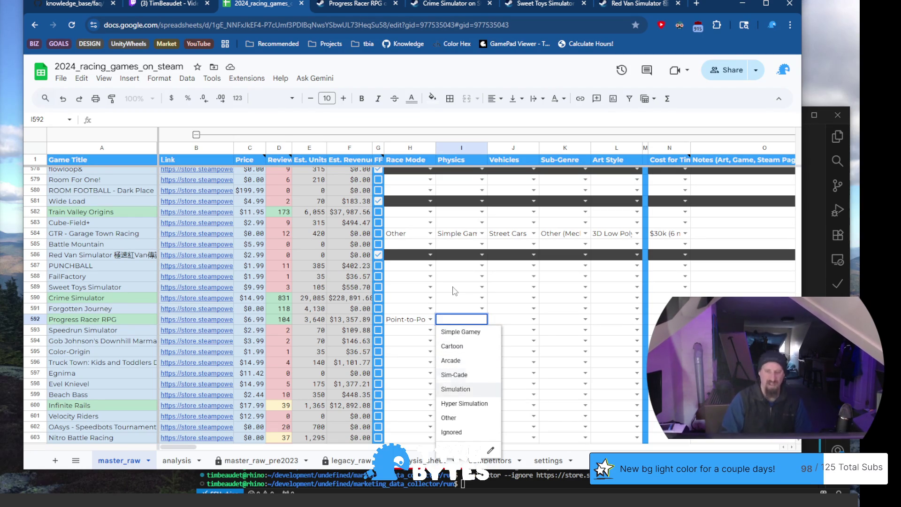
key(Down)
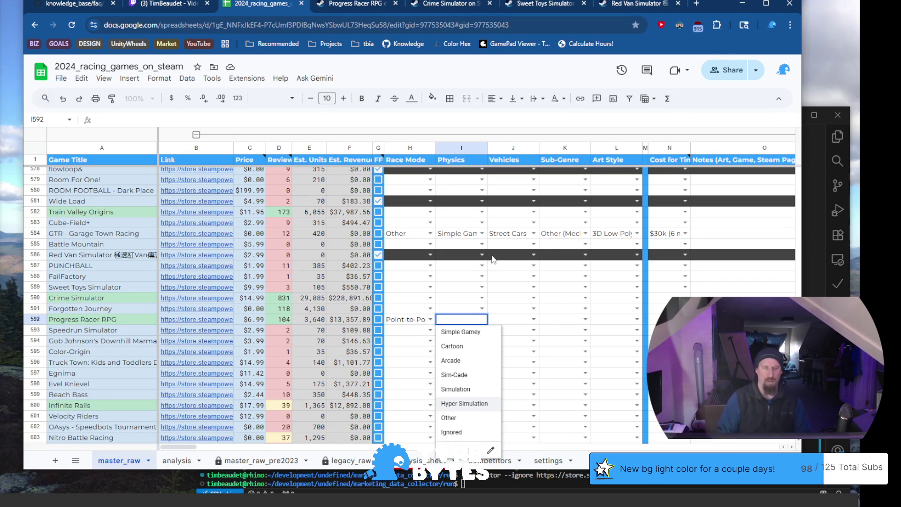
scroll(446, 239, down, 2)
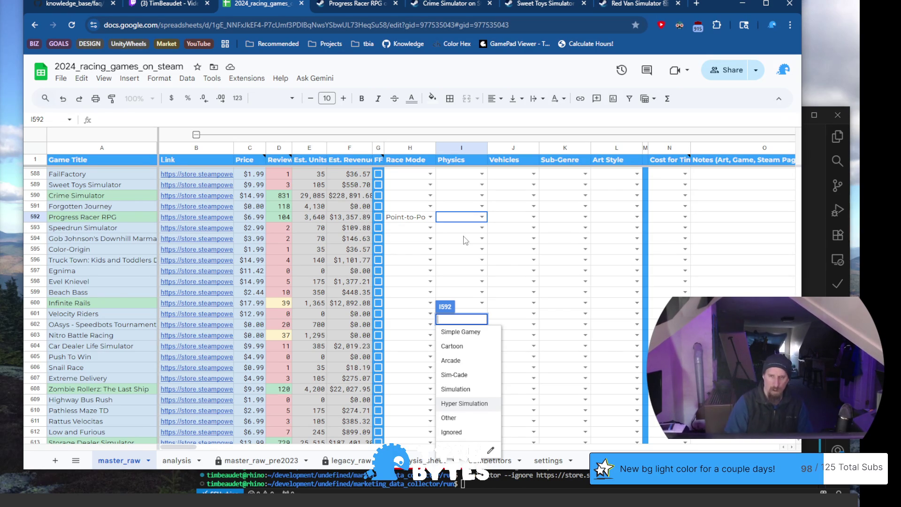
Set Progress Racer RPG's Physics in I592 to Simple Gamey
scroll(465, 240, up, 2)
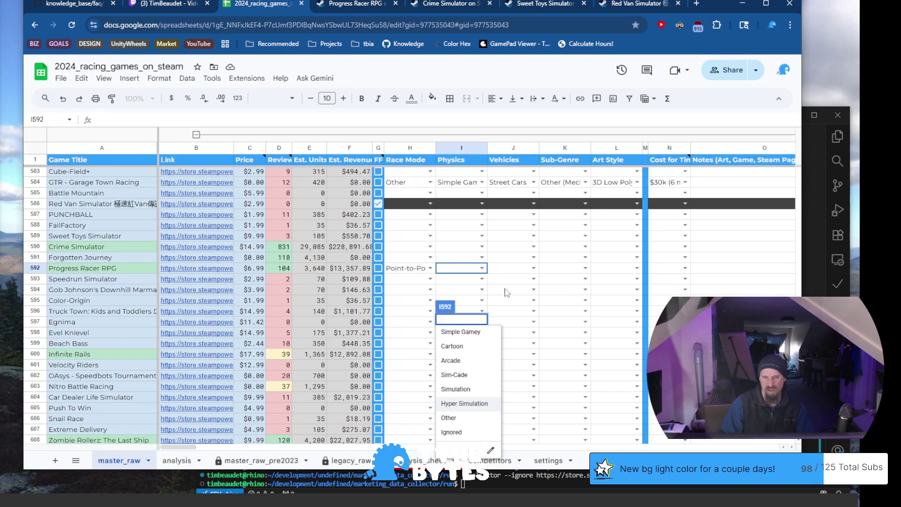
click(511, 273)
click(475, 272)
click(482, 268)
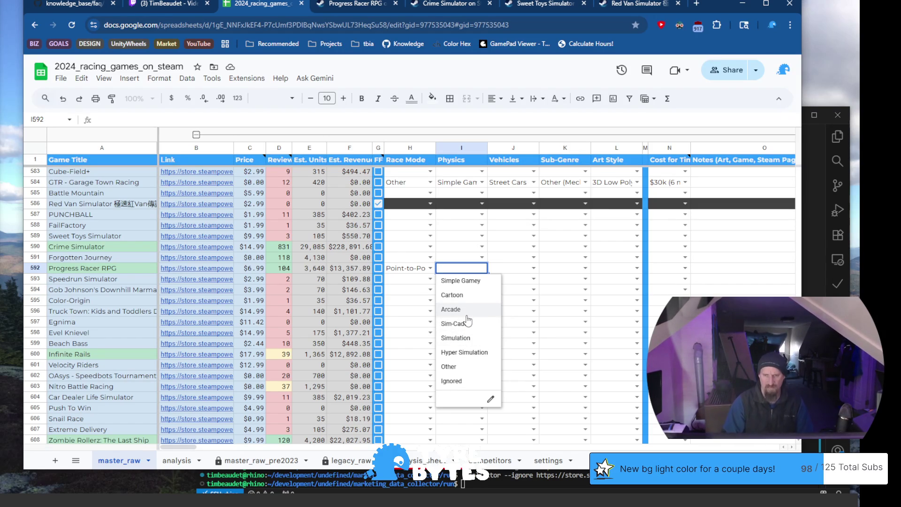
click(463, 281)
Set its Vehicles in J592 to Street Cars
click(532, 268)
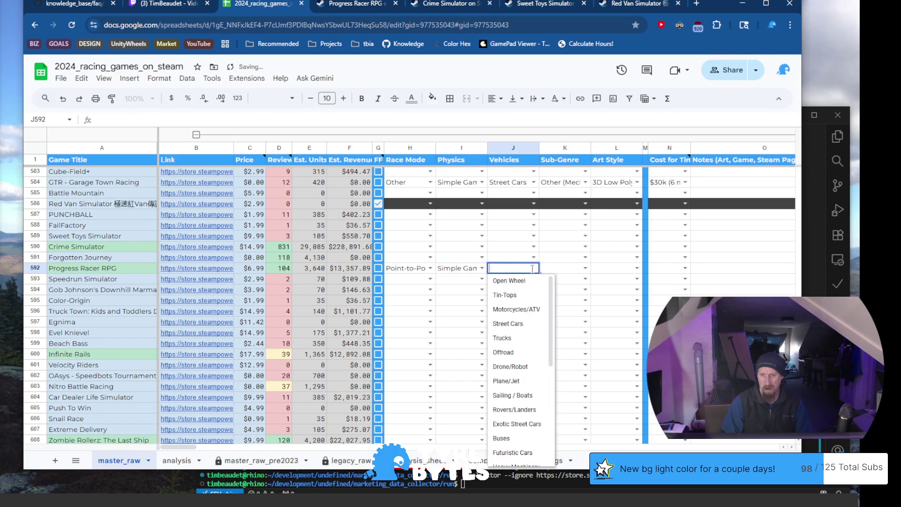
click(522, 322)
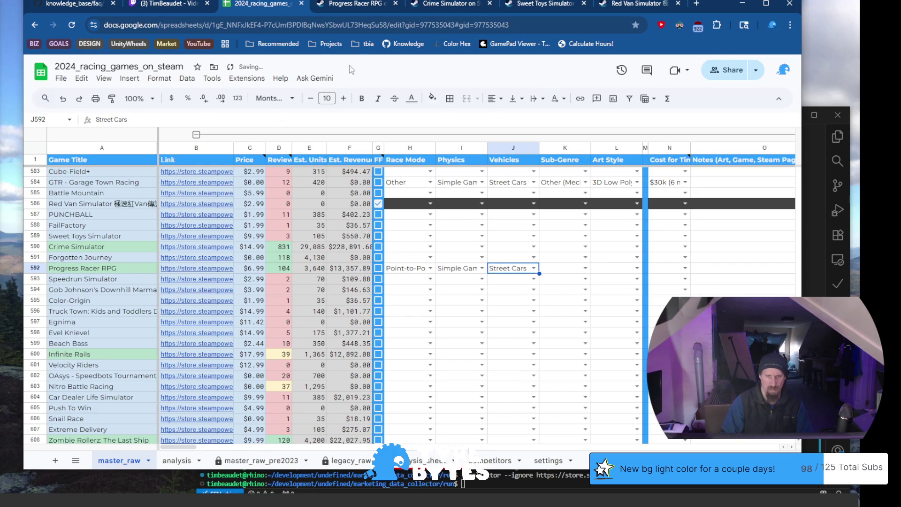
click(353, 6)
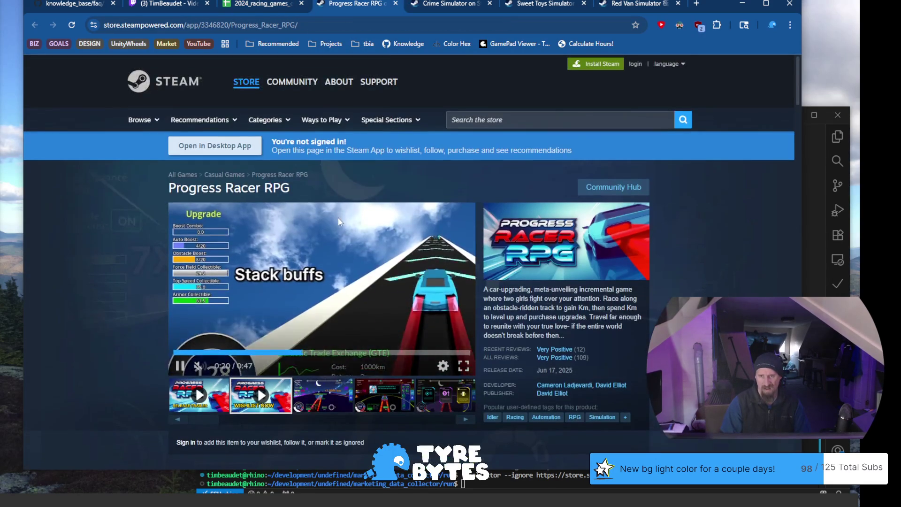
Stop the trailer and view Progress Racer RPG's store screenshots
click(324, 395)
click(394, 394)
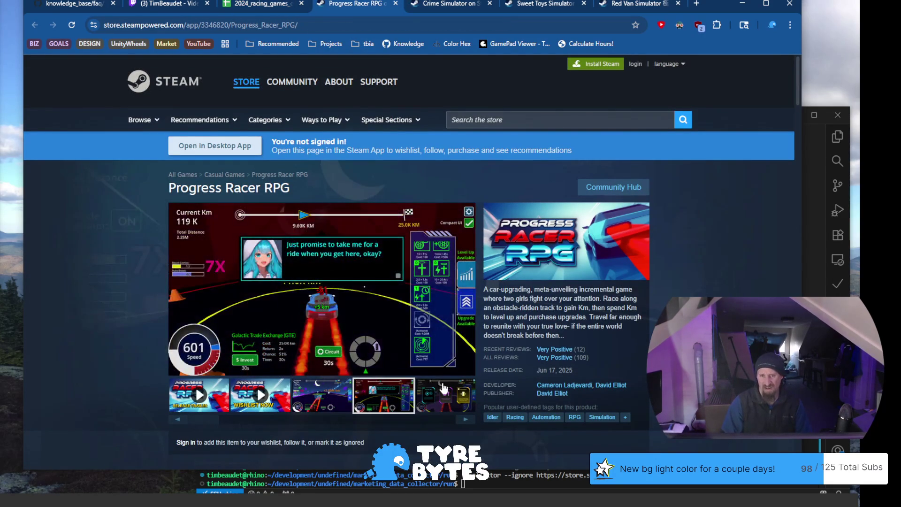
click(443, 387)
Set K592's Sub-Genre to Other (Mechanic) and open L592's Art Style choices
click(263, 4)
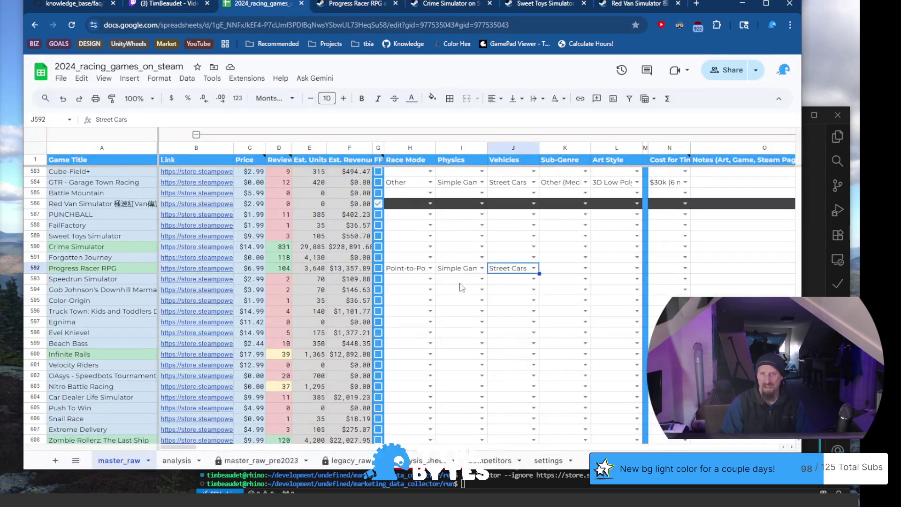
click(585, 268)
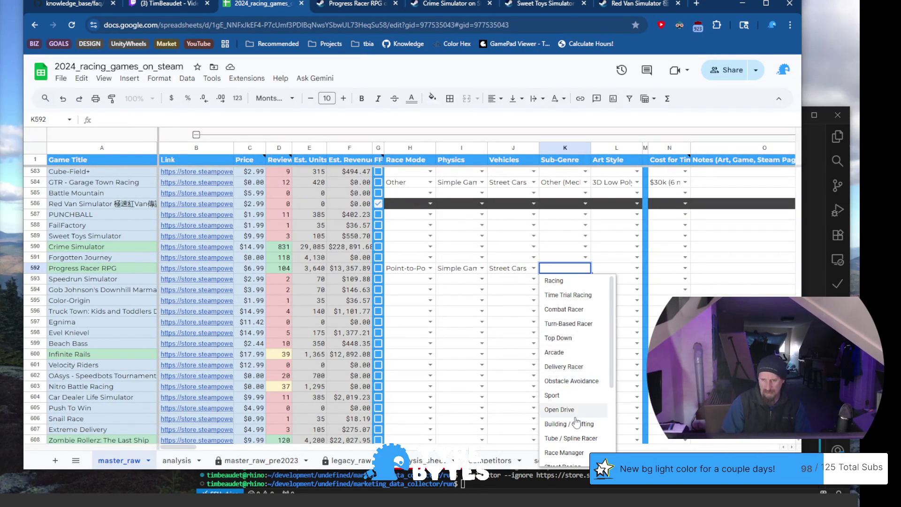
scroll(572, 420, down, 3)
scroll(566, 420, down, 1)
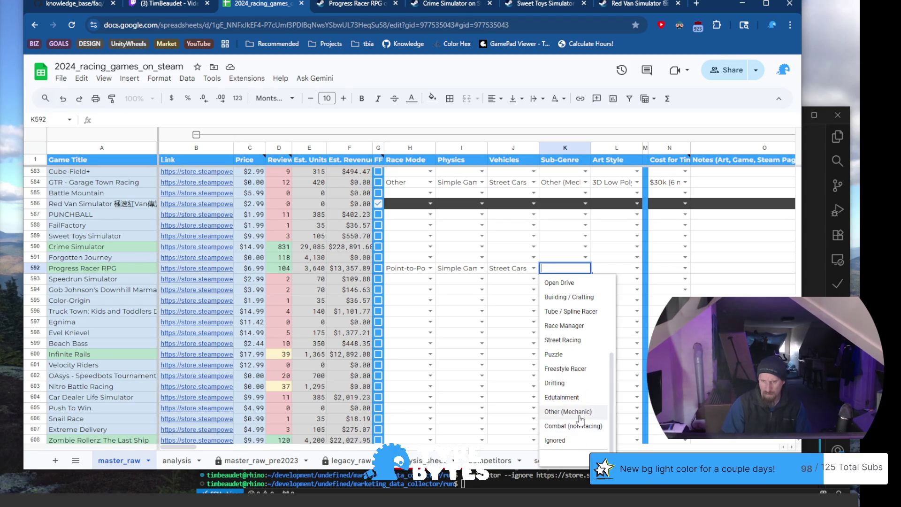
click(580, 415)
click(637, 268)
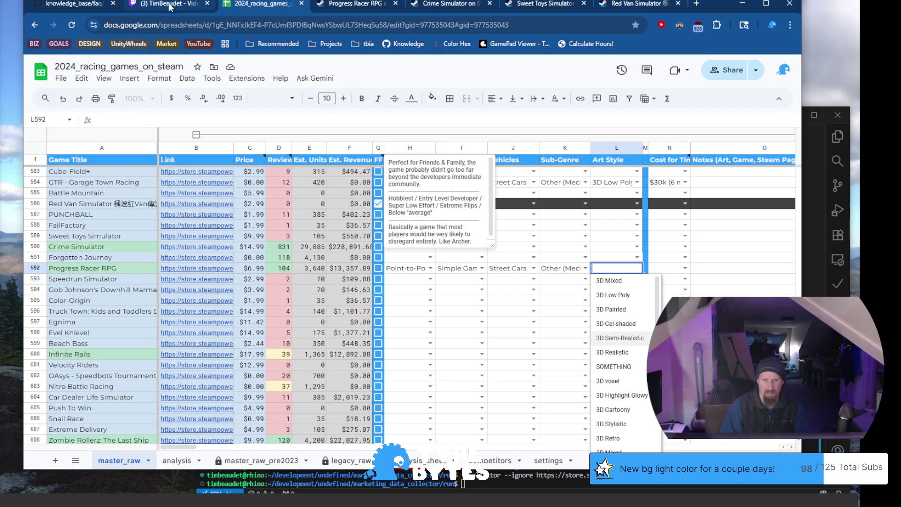
click(355, 4)
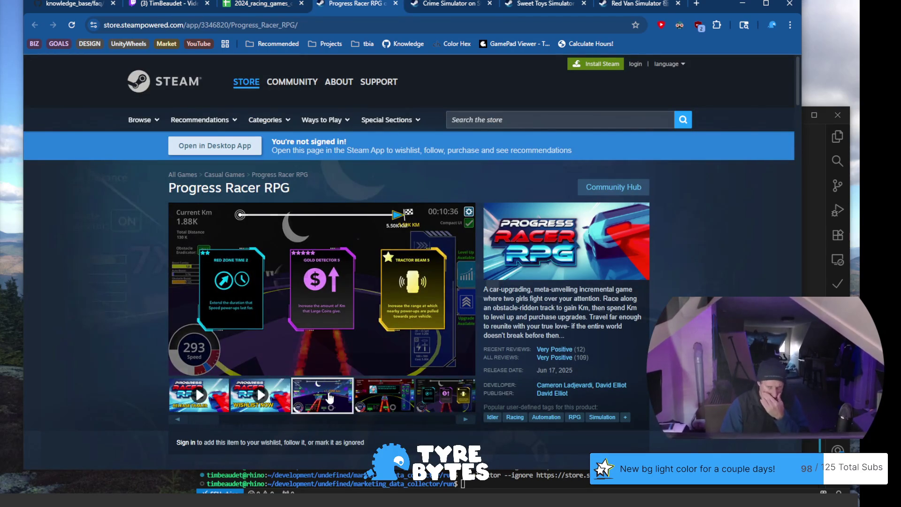
click(384, 400)
click(472, 407)
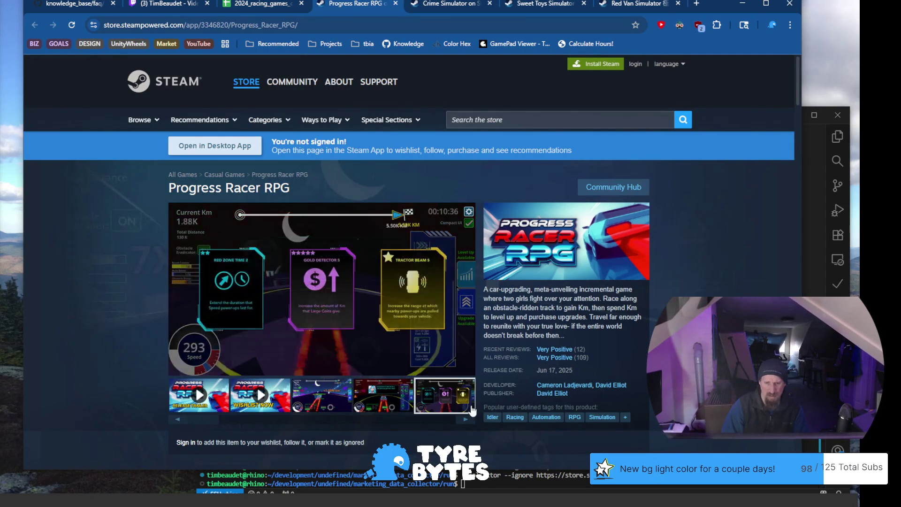
click(466, 419)
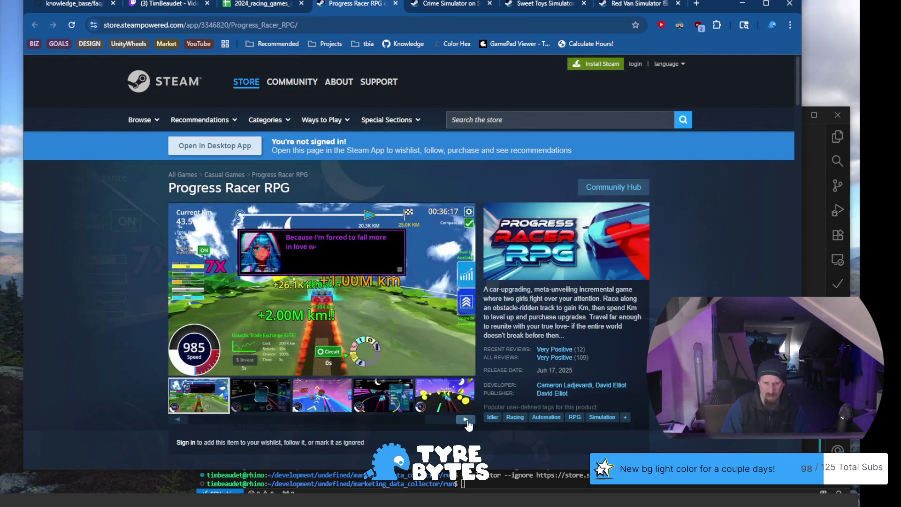
click(467, 420)
click(464, 420)
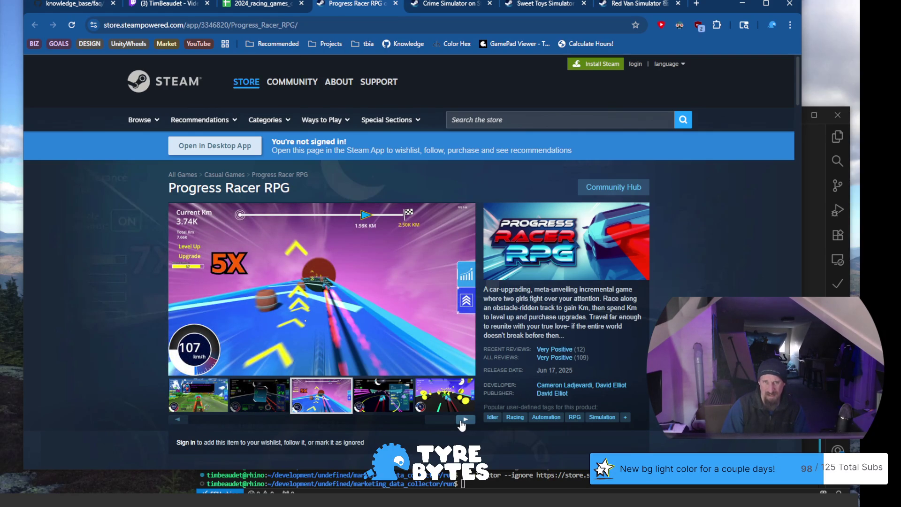
click(461, 420)
click(462, 421)
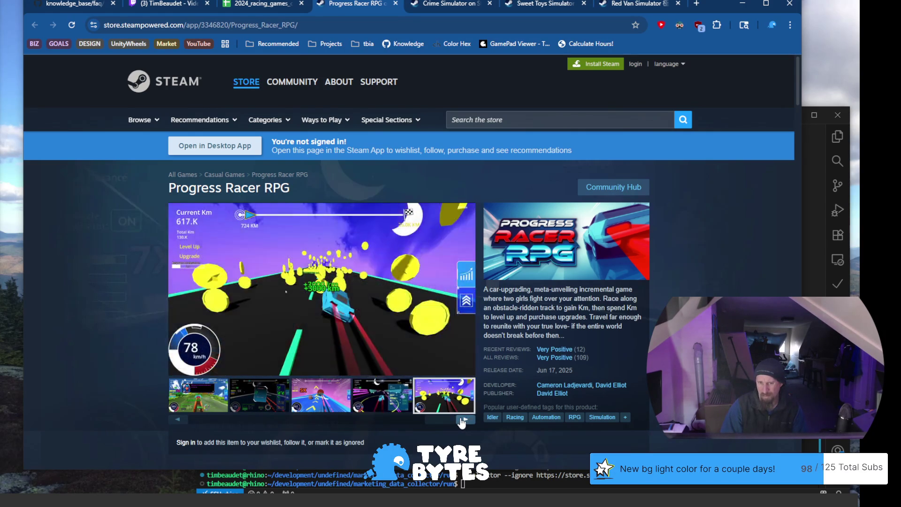
click(462, 421)
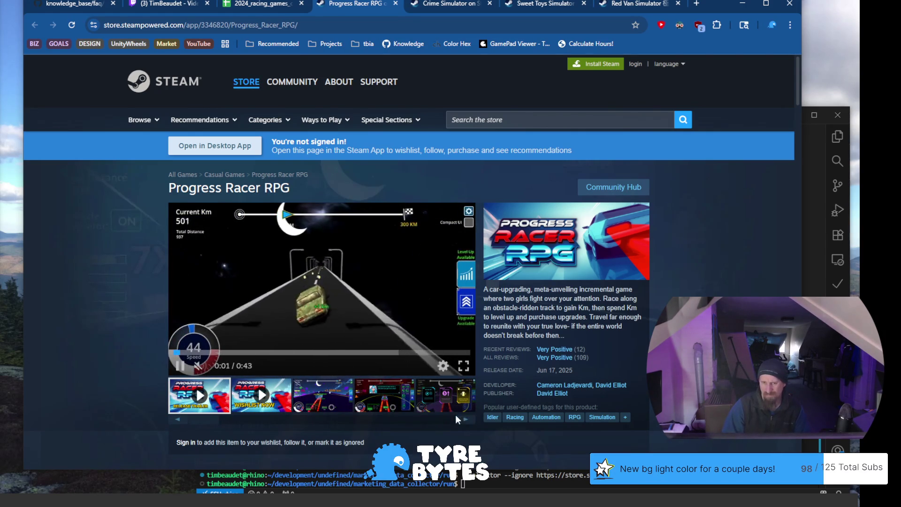
click(260, 3)
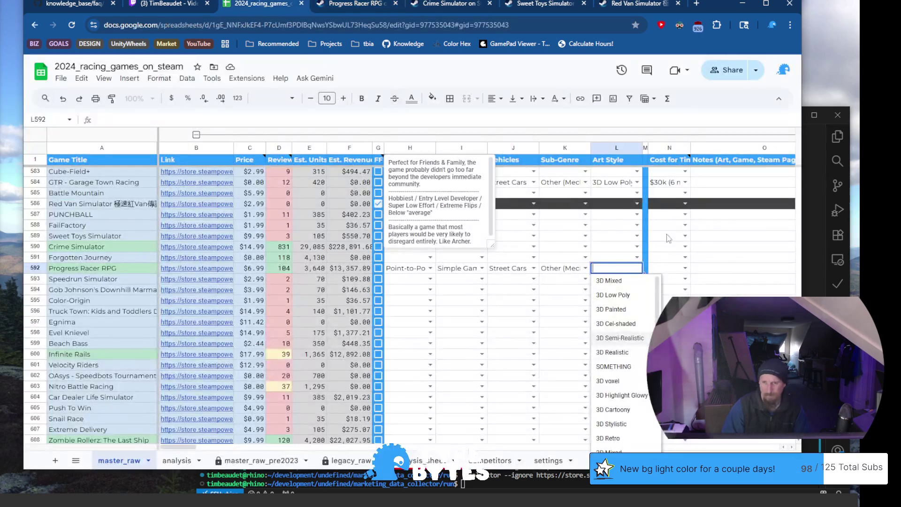
Set Progress Racer RPG's Art Style in L592 to 3D Mixed and its cost in N592 to $30k (6 month)
click(633, 281)
click(685, 268)
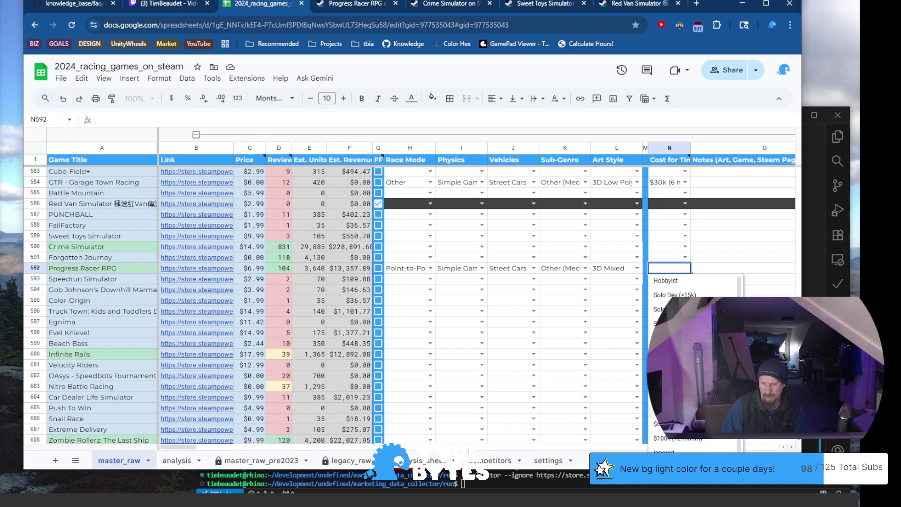
click(671, 424)
Start editing the notes cell O592 for Progress Racer RPG
click(713, 269)
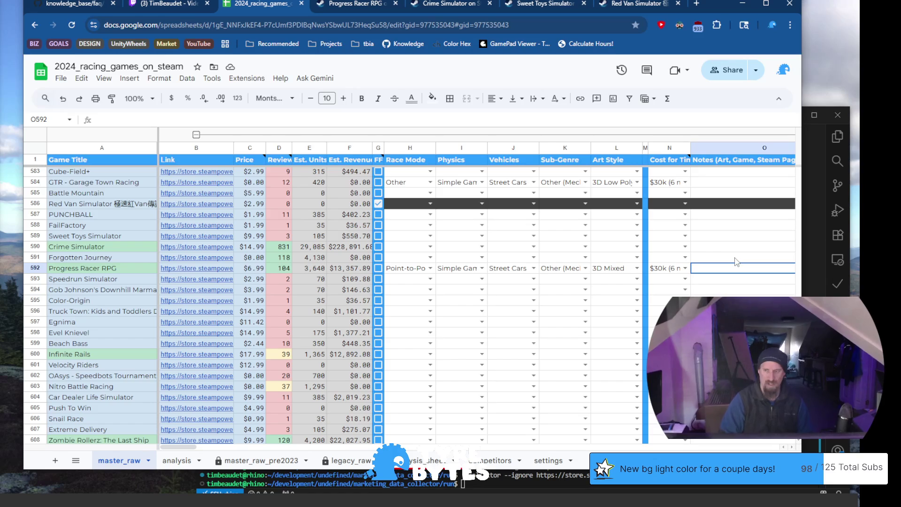
scroll(736, 261, right, 2)
key(Return)
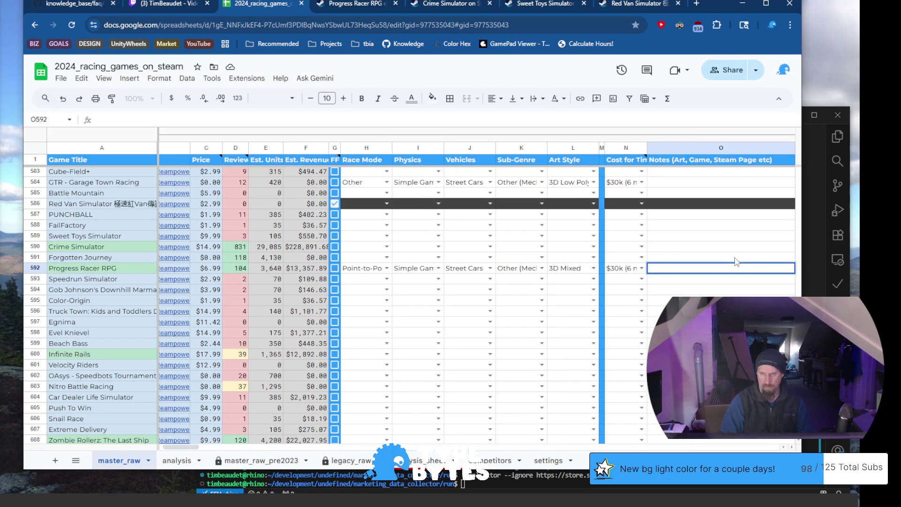
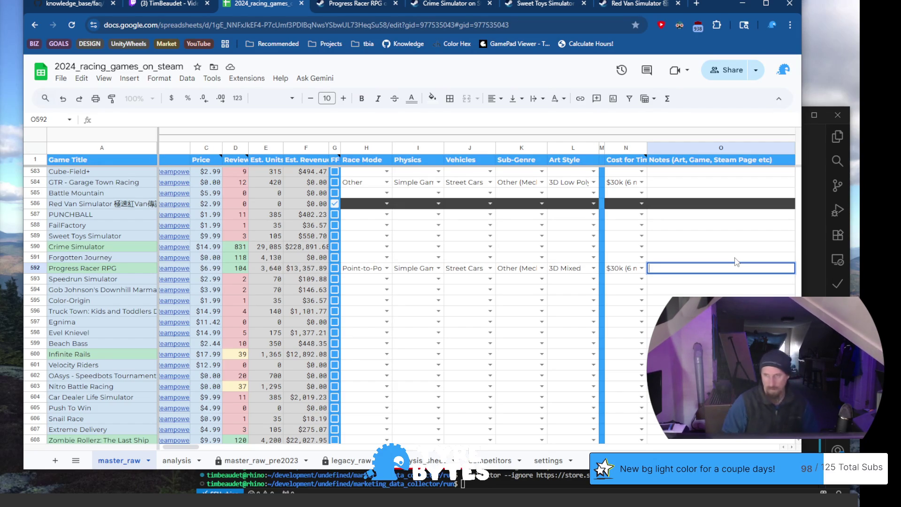
Enter the note 'Incremental obstacle avoidance' in cell O592 for Progress Racer RPG
text(Increm)
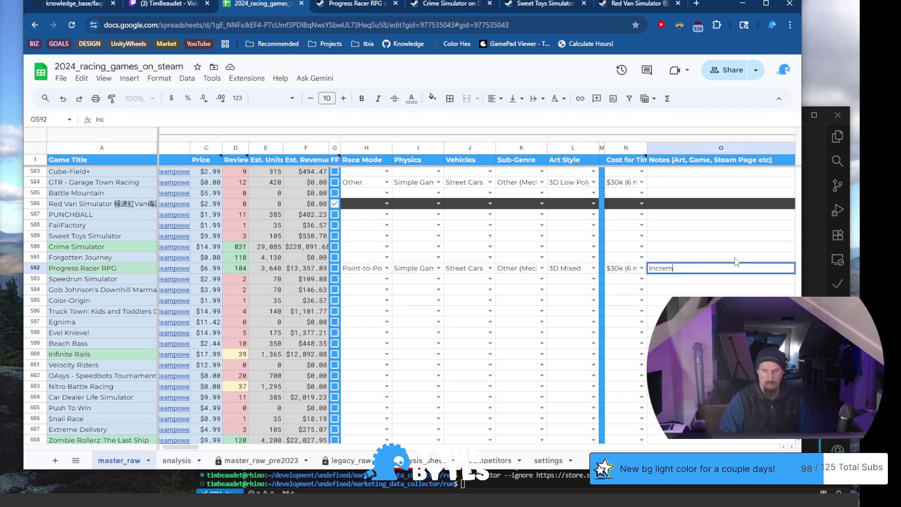
text(ental obsta)
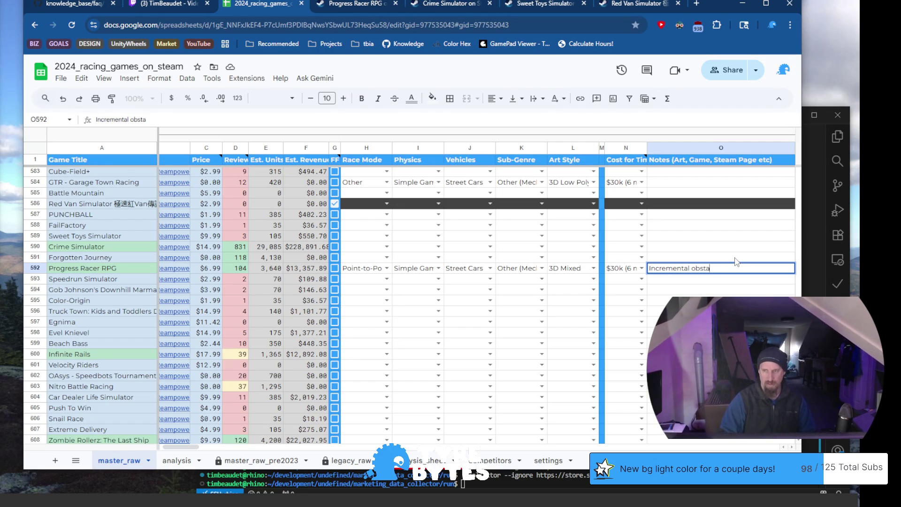
text(cle avoidance.)
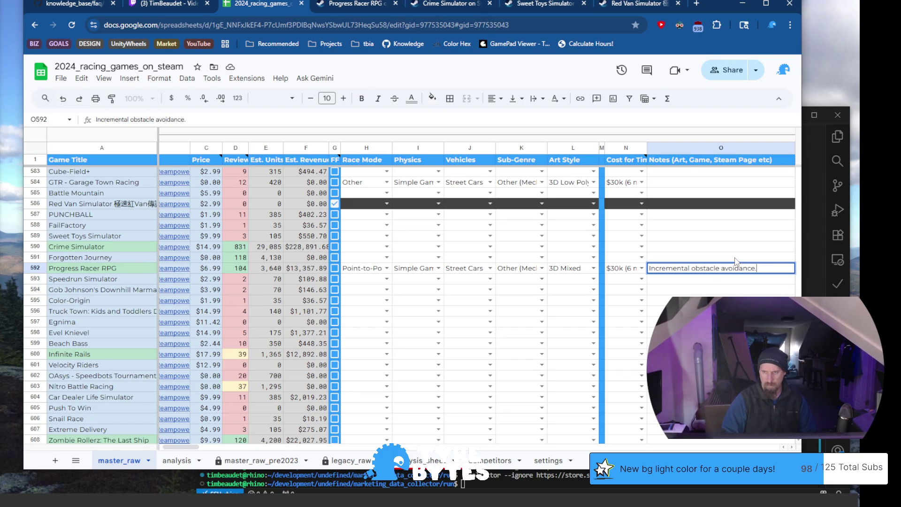
key(Return)
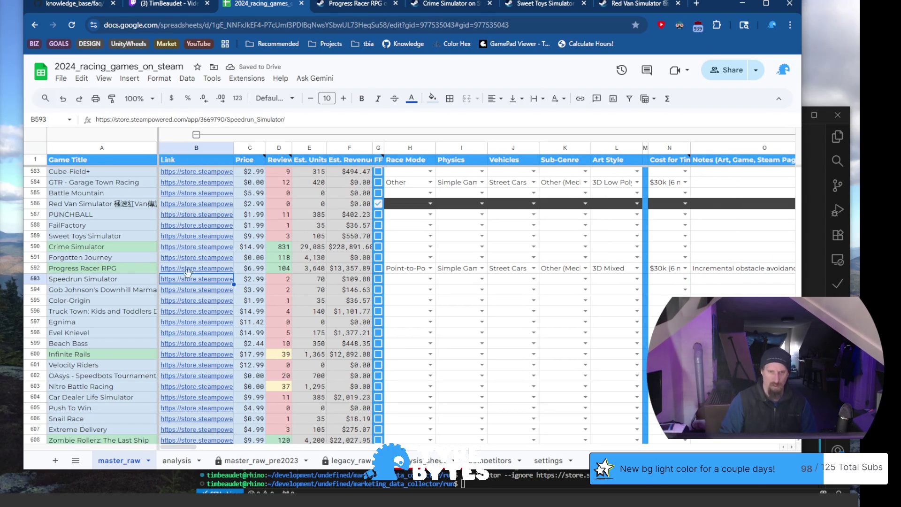
Move the Hours! countdown page, showing 13,927.75 hours, into this browser window over the spreadsheet
mouse_move(197, 283)
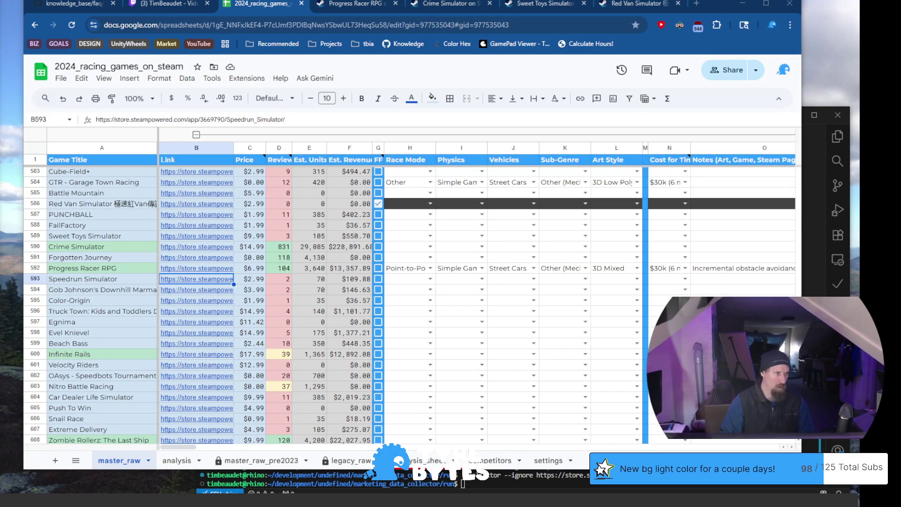
mouse_move(0, 150)
mouse_down()
mouse_move(212, 145)
mouse_move(628, 46)
mouse_move(638, 12)
mouse_up()
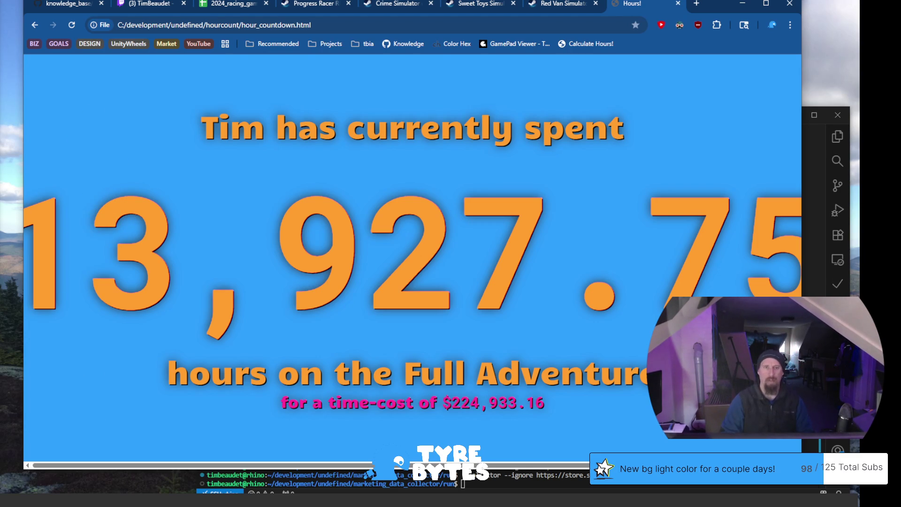
Close the Hours! page, watch Progress Racer RPG's store trailer, then return to the racing games sheet
click(678, 4)
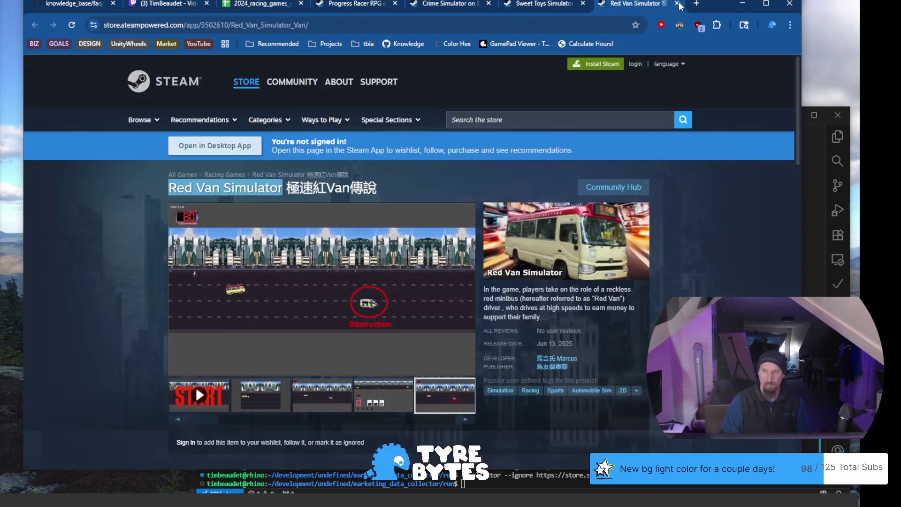
click(335, 6)
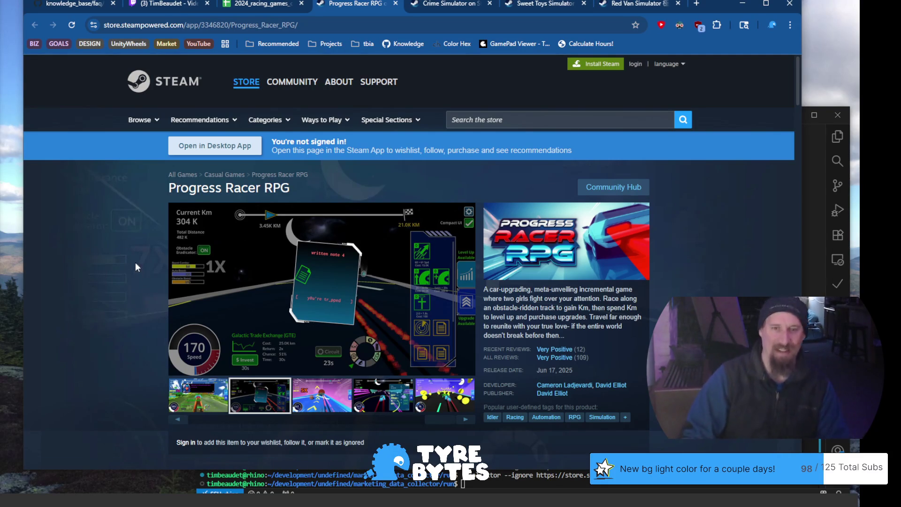
click(277, 5)
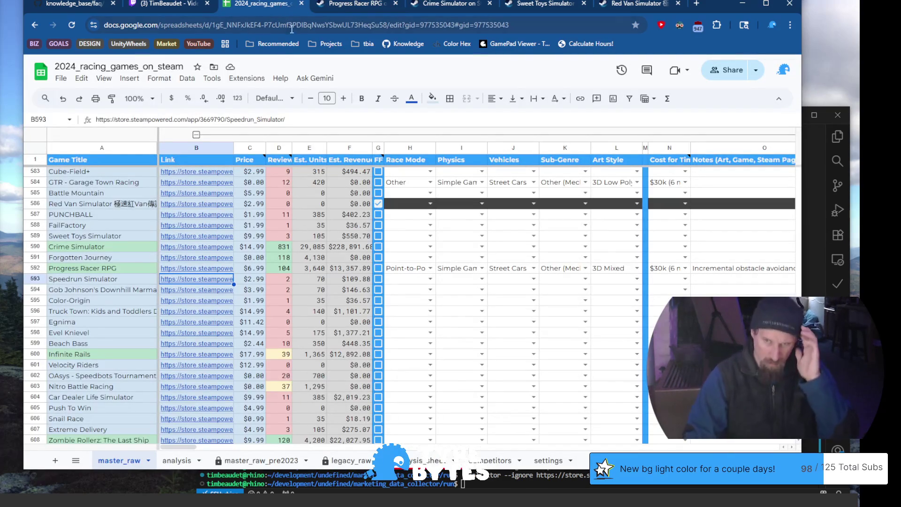
Open Speedrun Simulator's store page from B593, browse its screenshots, select its URL, then return to the sheet
mouse_move(184, 279)
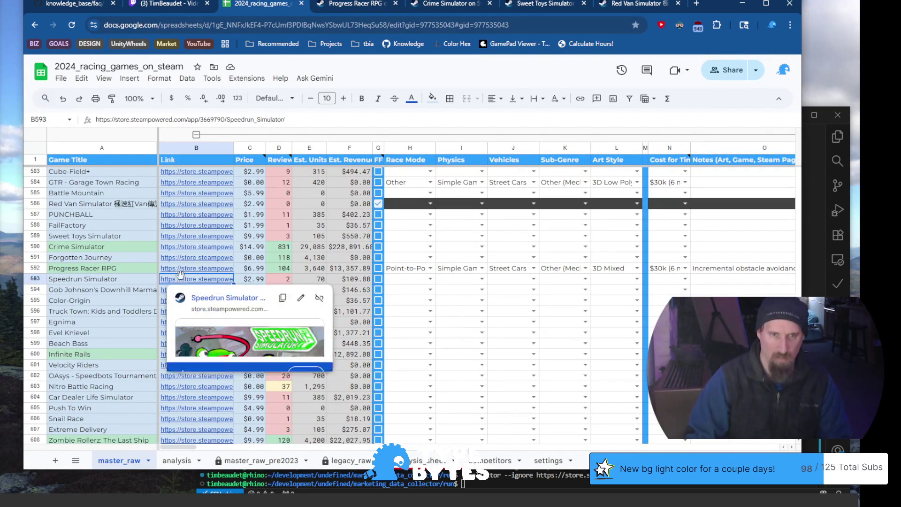
click(205, 294)
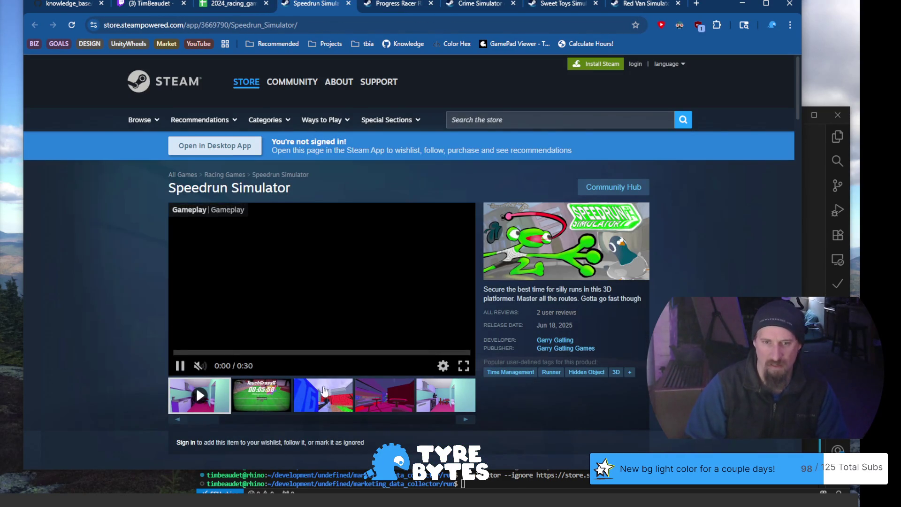
click(322, 399)
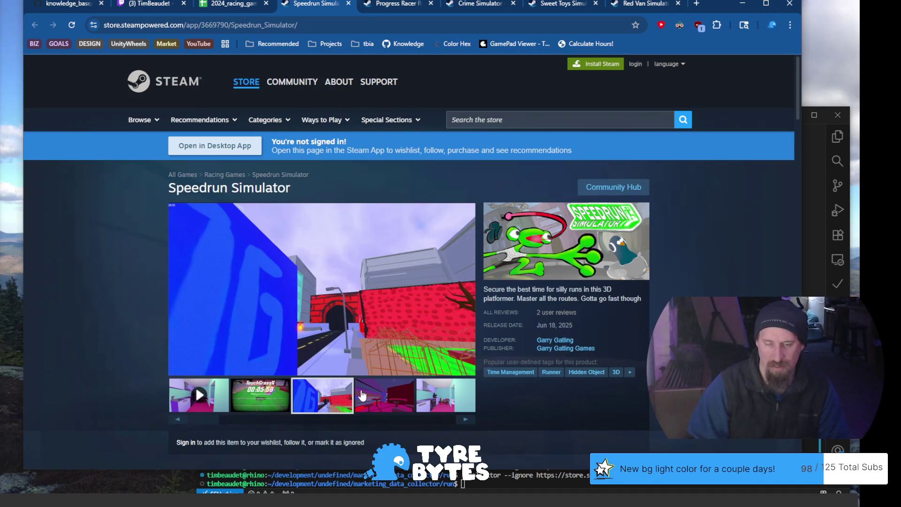
click(368, 396)
click(421, 394)
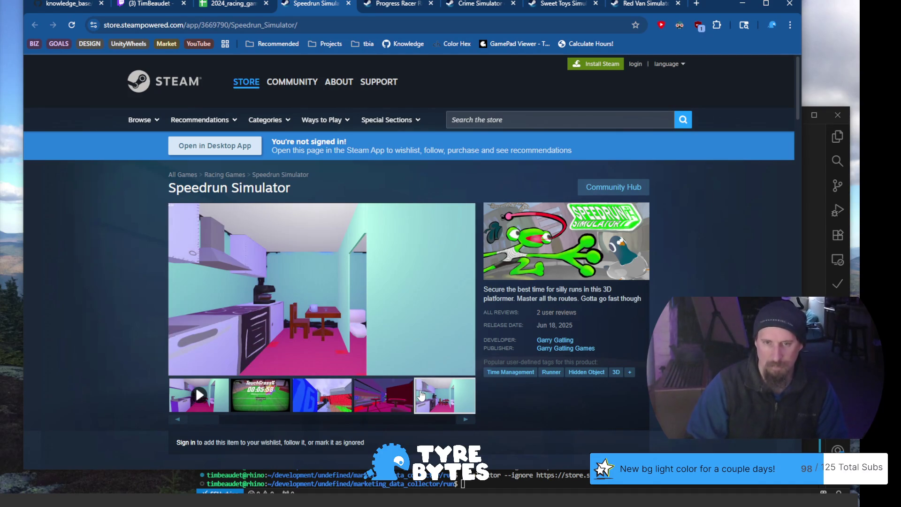
key(ctrl+l)
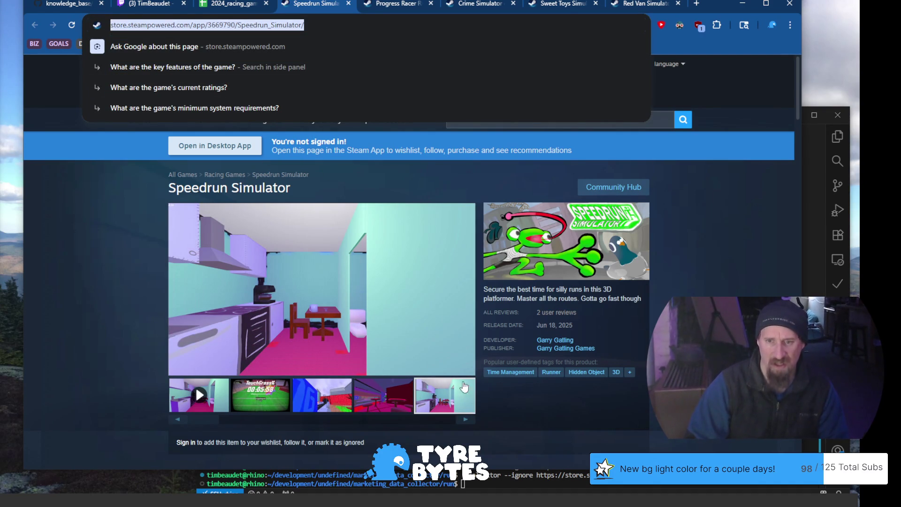
click(648, 488)
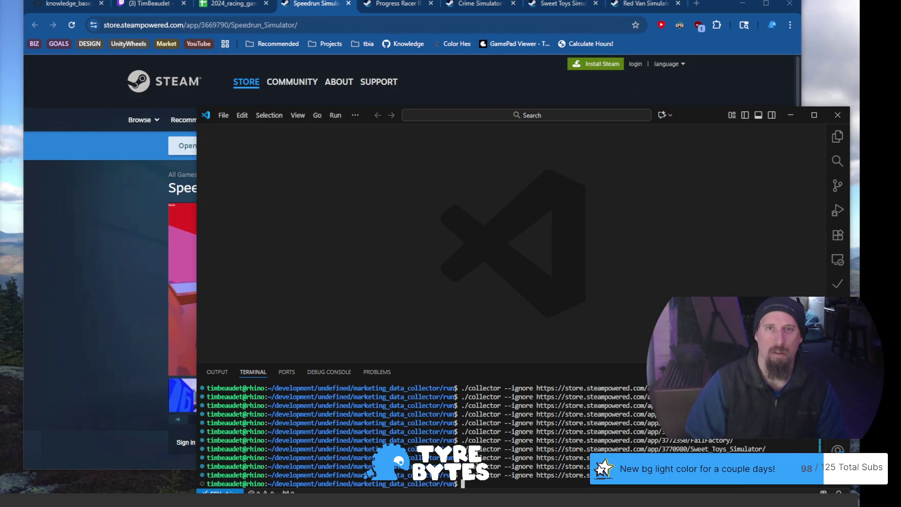
click(233, 13)
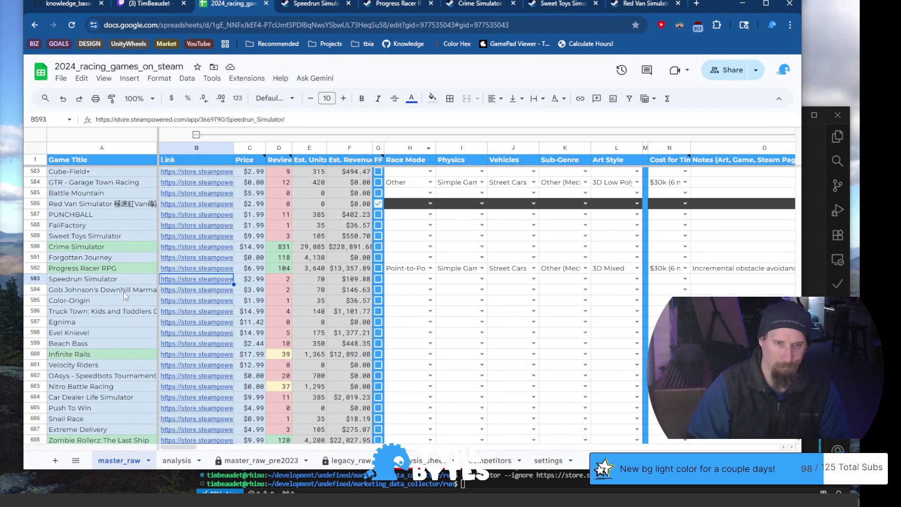
Open Gob Johnson's Downhill Marmalade store page from the sheet and browse its gameplay screenshots
click(124, 292)
click(188, 290)
click(203, 313)
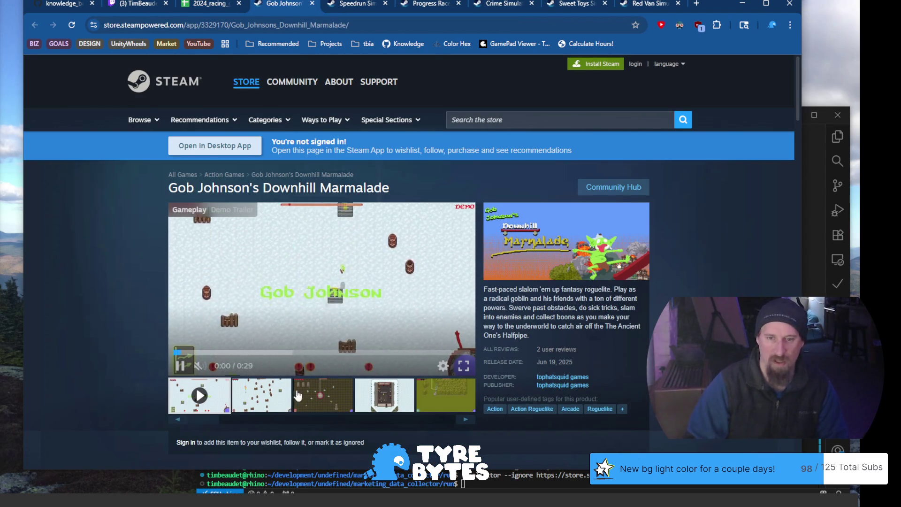
click(321, 396)
click(408, 390)
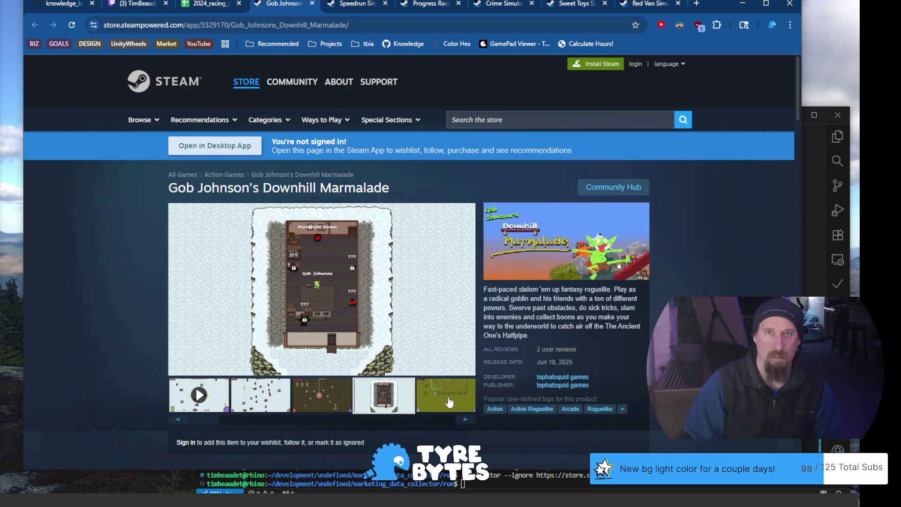
click(446, 402)
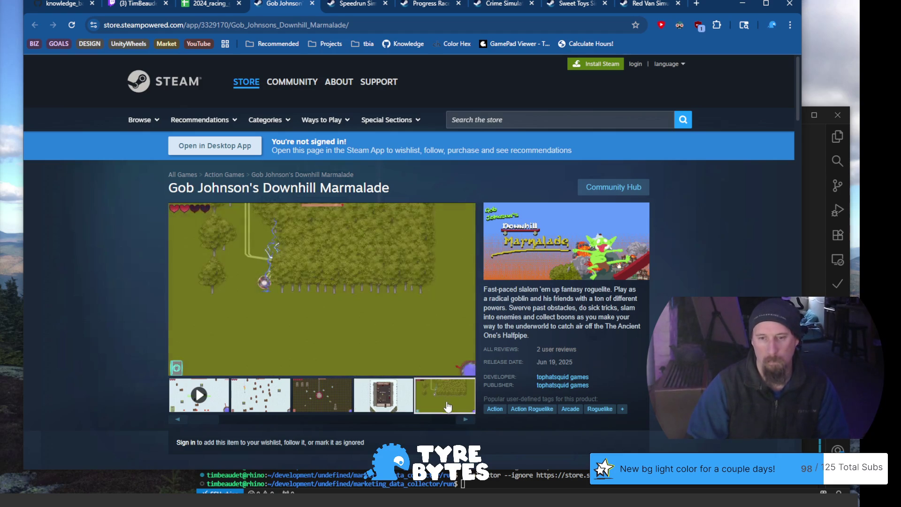
click(463, 419)
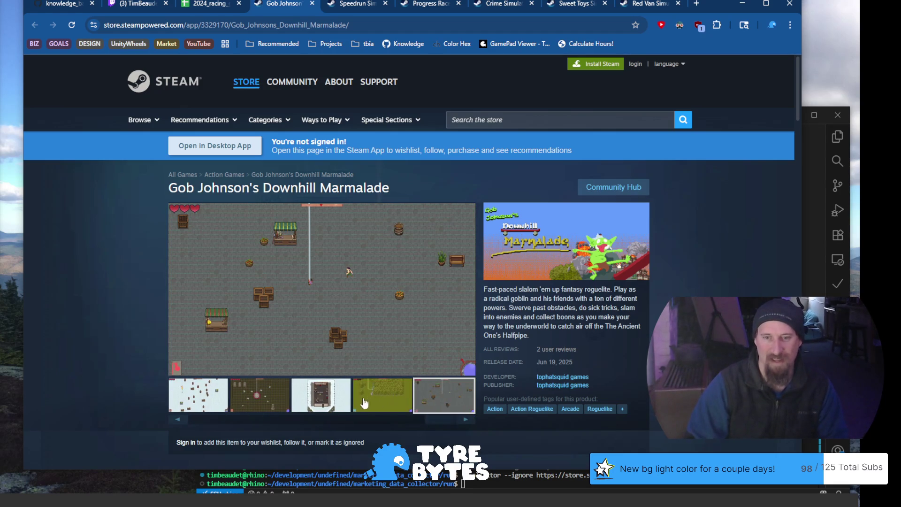
click(385, 399)
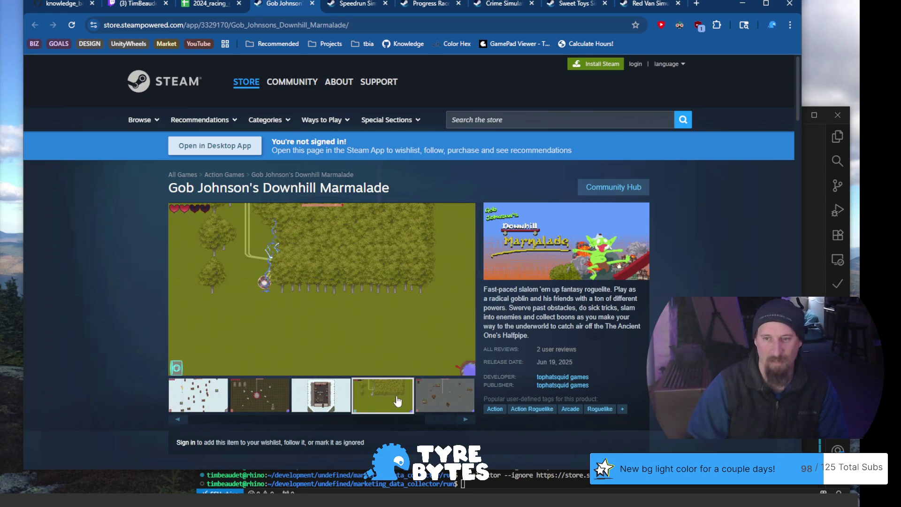
click(327, 403)
click(256, 394)
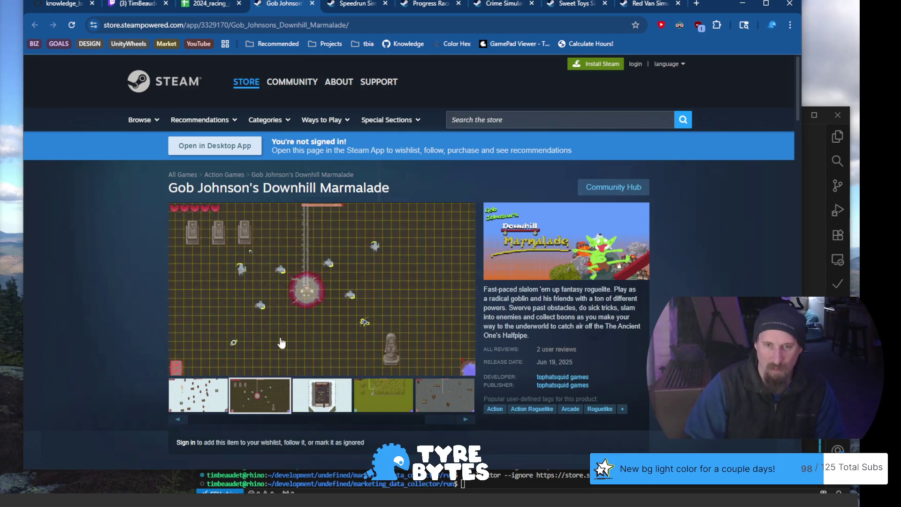
Rerun the collector with --ignore and this game's store URL, then return to the spreadsheet
click(314, 26)
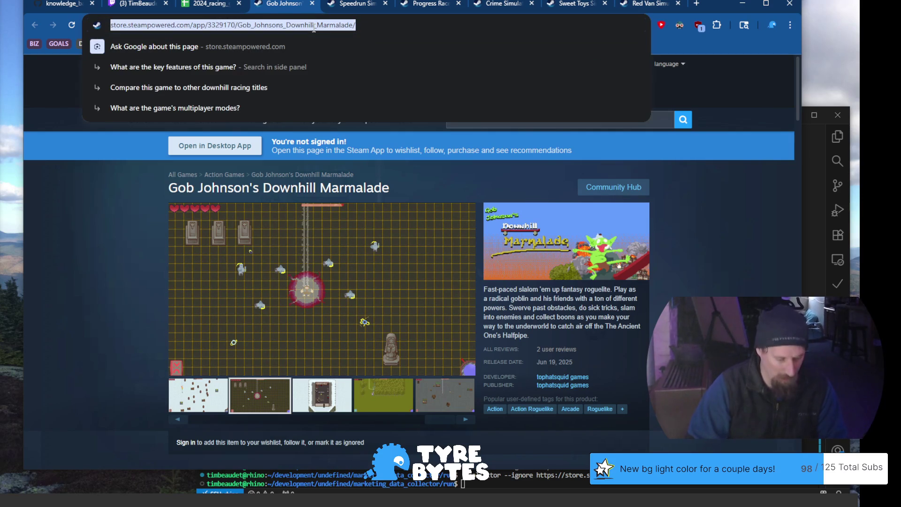
click(516, 483)
key(Up)
key(ctrl+w)
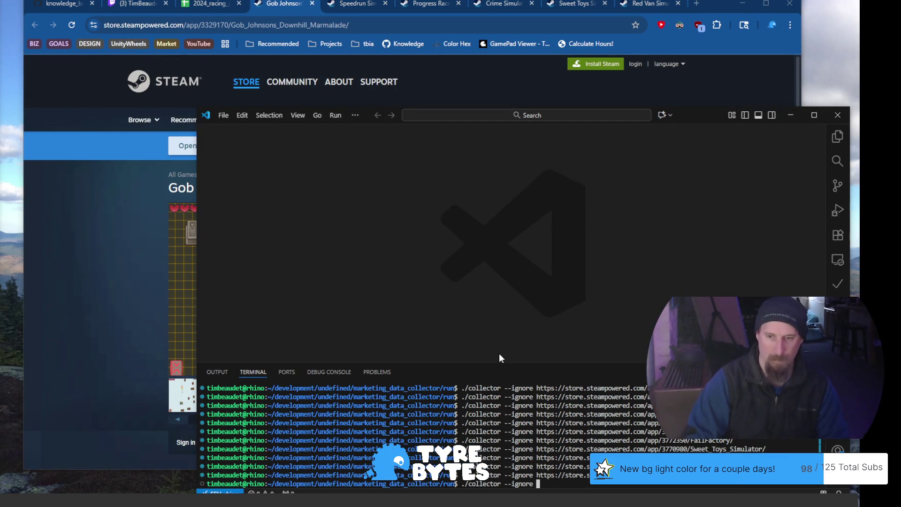
key(ctrl+shift+v)
key(Return)
click(125, 216)
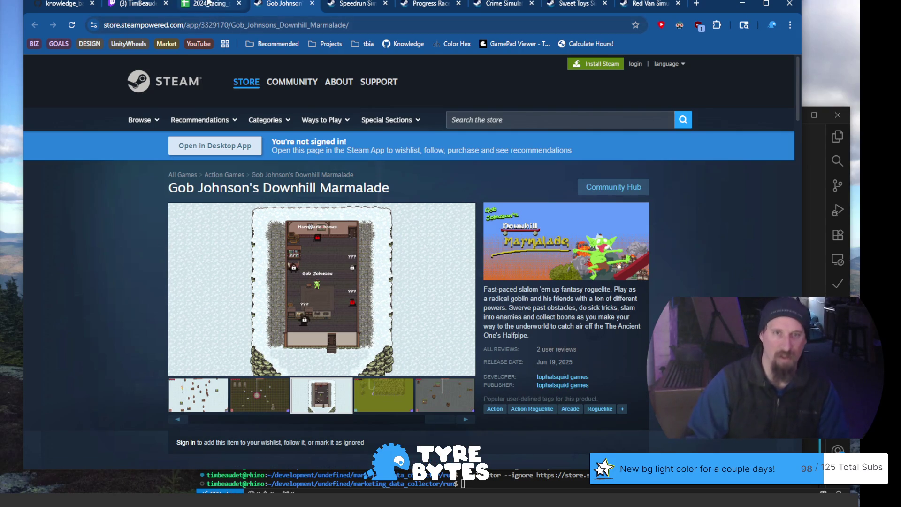
mouse_move(209, 6)
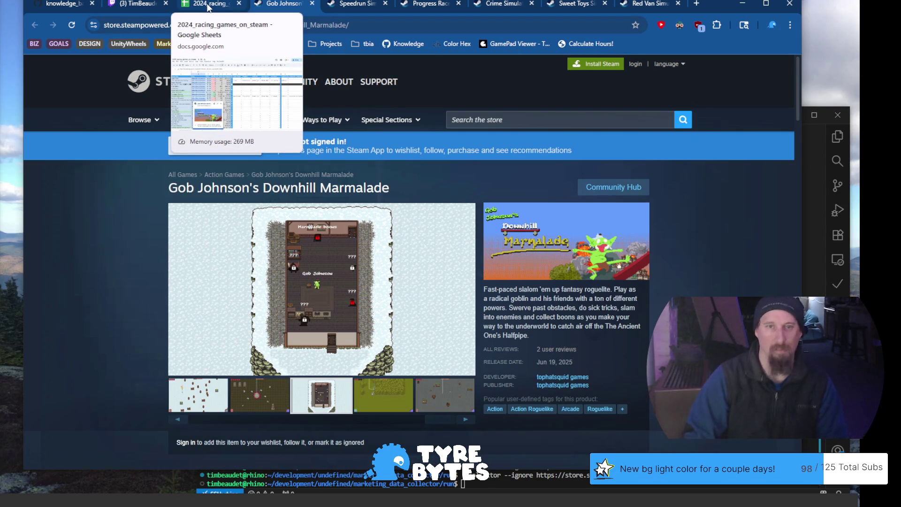
click(208, 6)
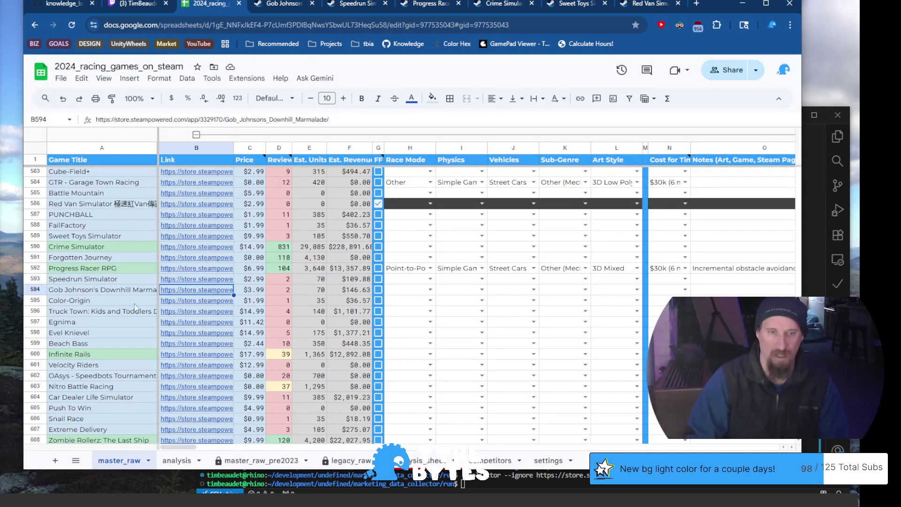
Open Color-Origin's Steam page from B595, select its URL, and browse its screenshots
click(117, 302)
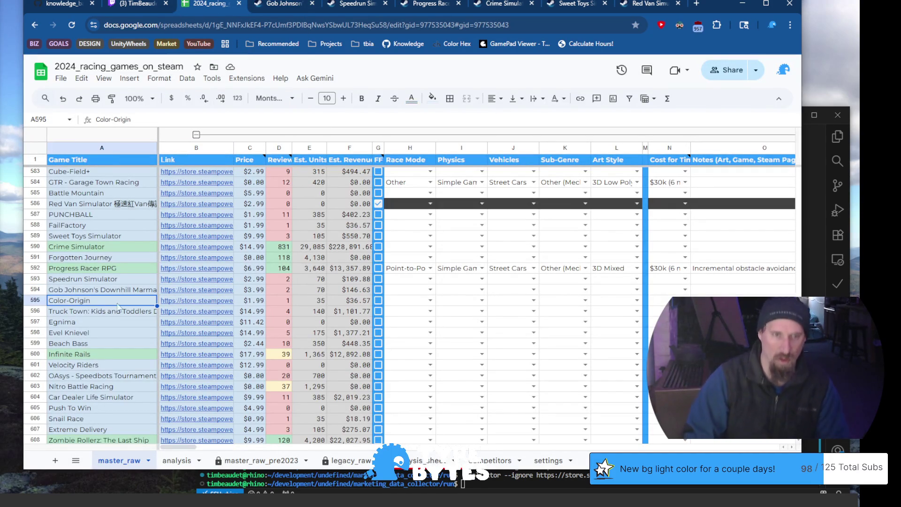
click(177, 305)
click(207, 319)
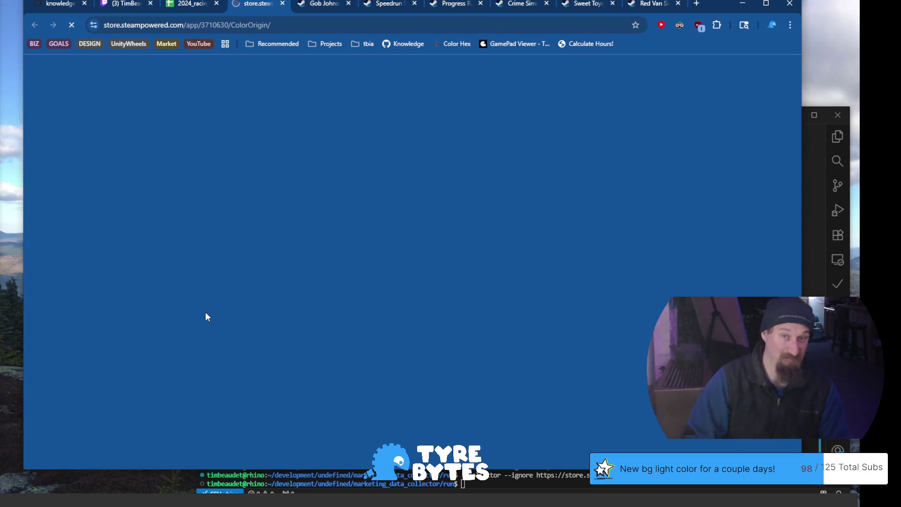
click(289, 27)
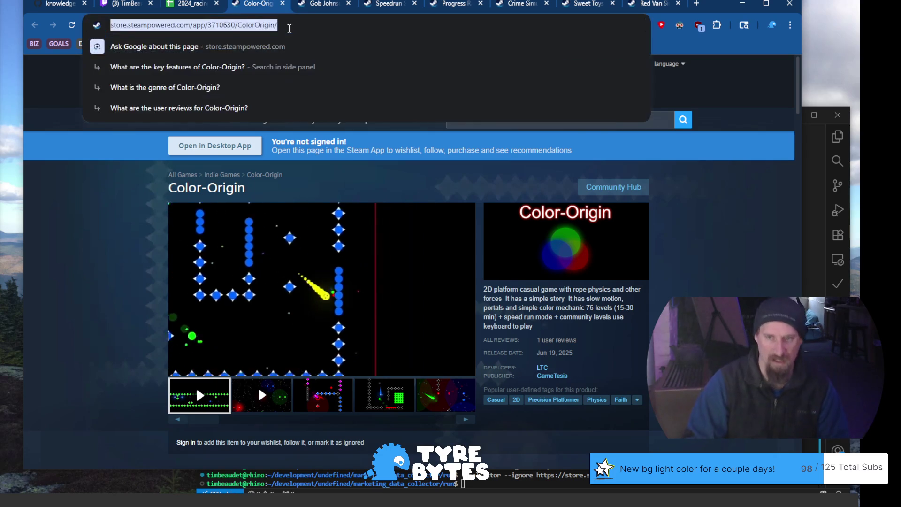
click(96, 247)
click(322, 396)
click(375, 398)
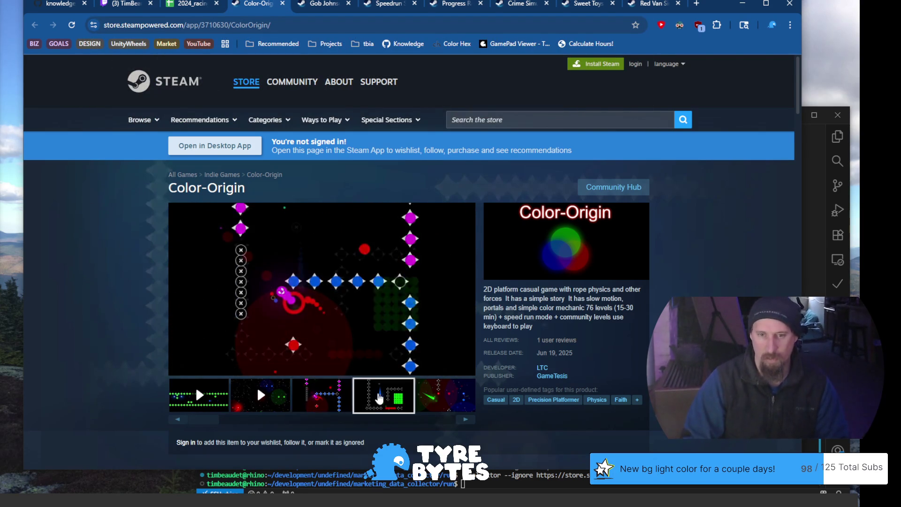
click(425, 396)
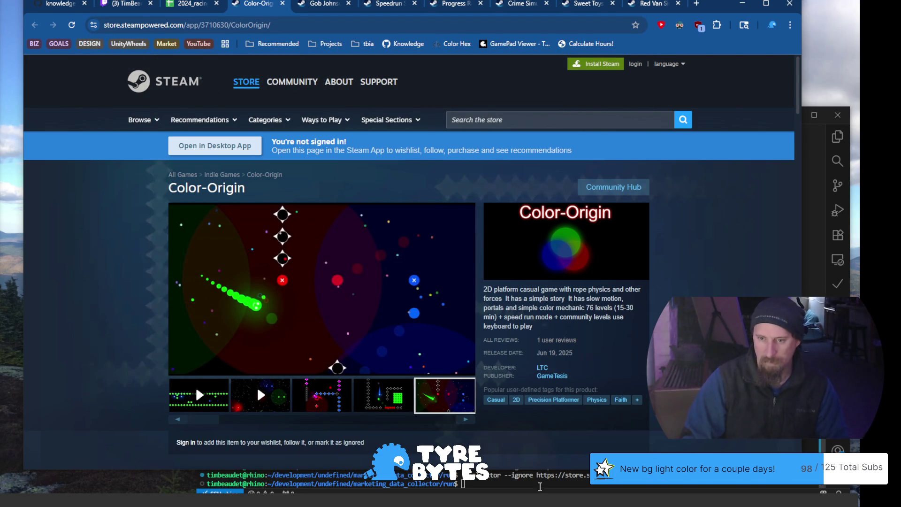
Run './collector --ignore' with Color-Origin's URL, then return to the racing games spreadsheet
click(539, 484)
text(./collector --ignore)
text(https://store.steampowered.com/app/3710630/ColorOrigin/)
key(Return)
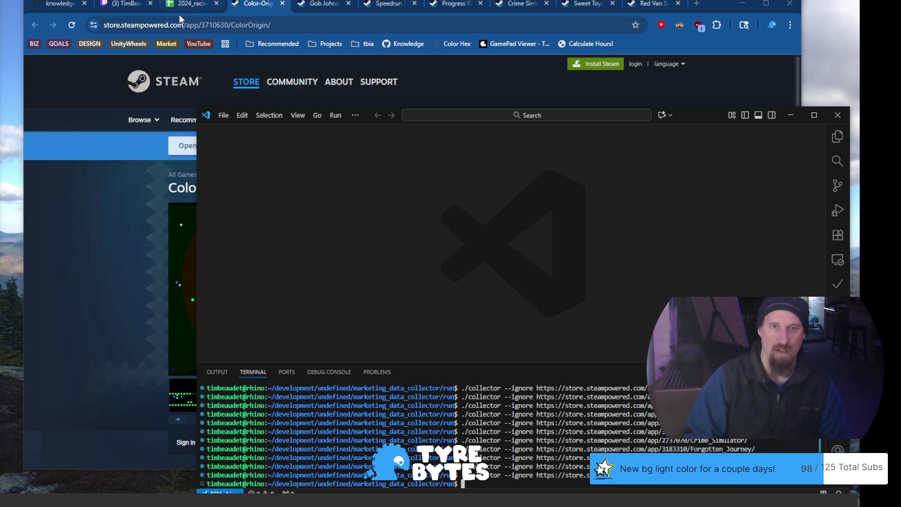
click(183, 10)
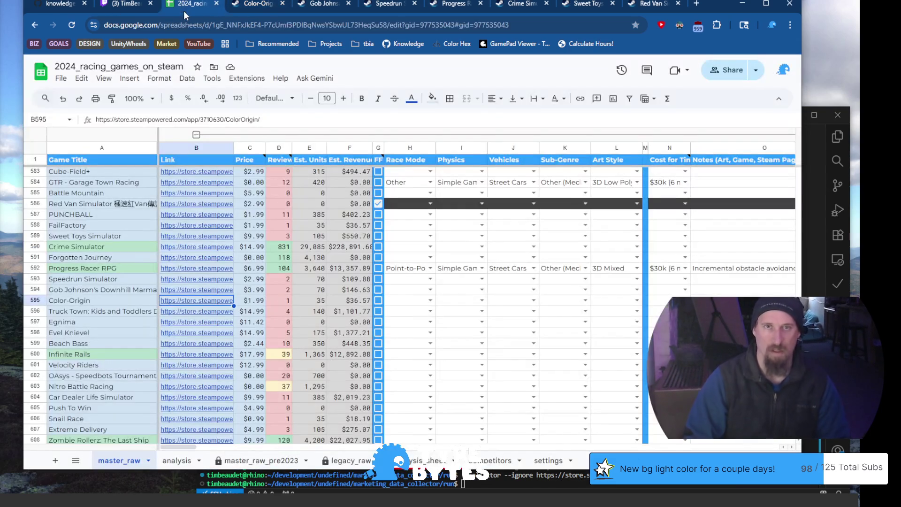
click(89, 314)
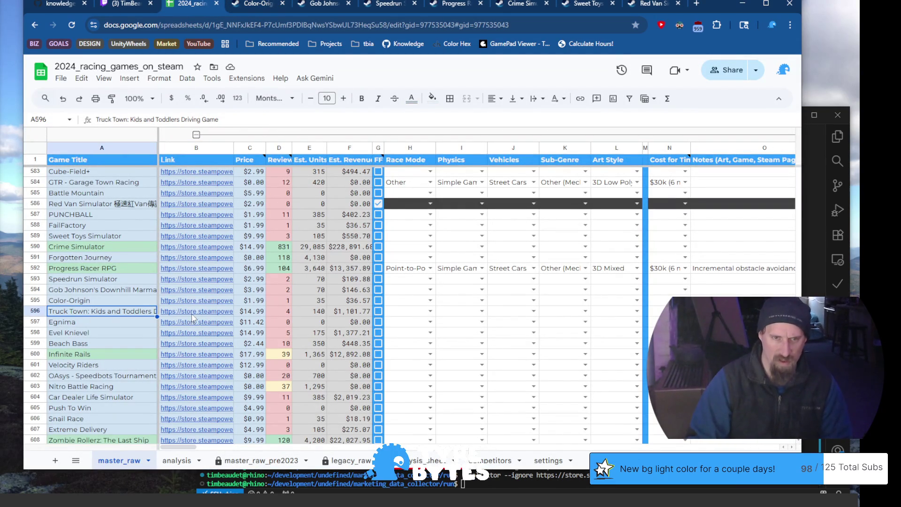
Open Truck Town: Kids and Toddlers Driving Game's store page from the Link column and browse all its screenshots
click(209, 324)
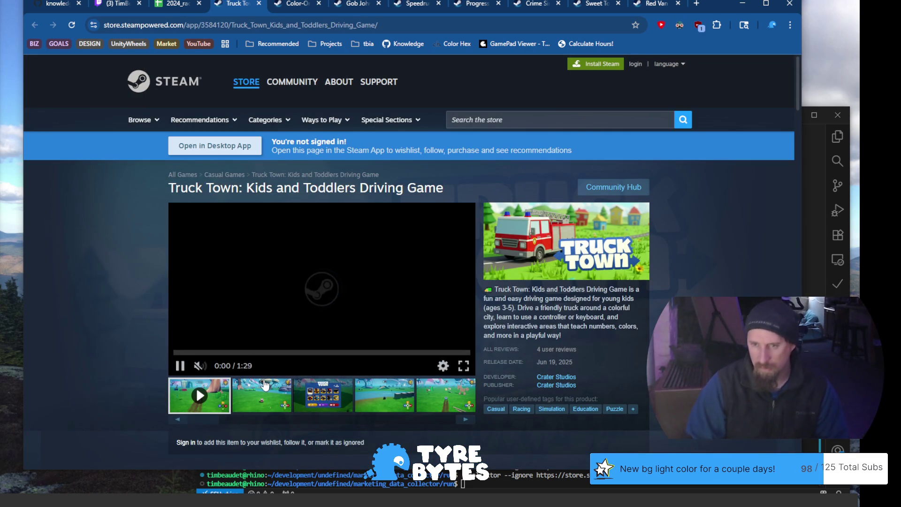
click(264, 389)
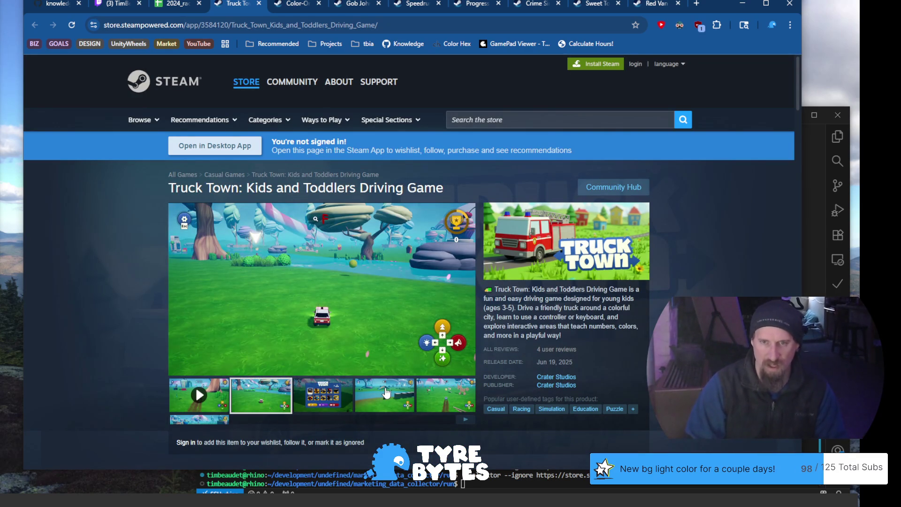
click(386, 393)
click(442, 392)
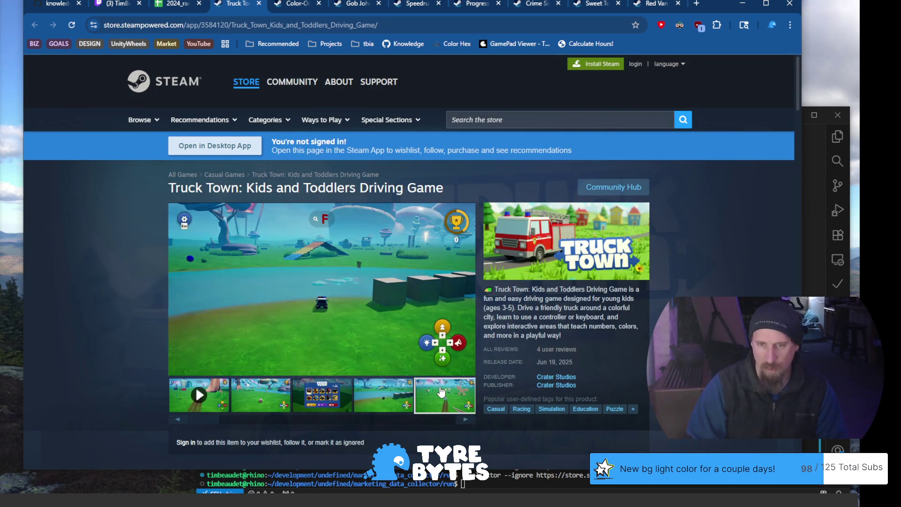
click(462, 421)
click(462, 421)
click(462, 421)
click(461, 422)
click(462, 422)
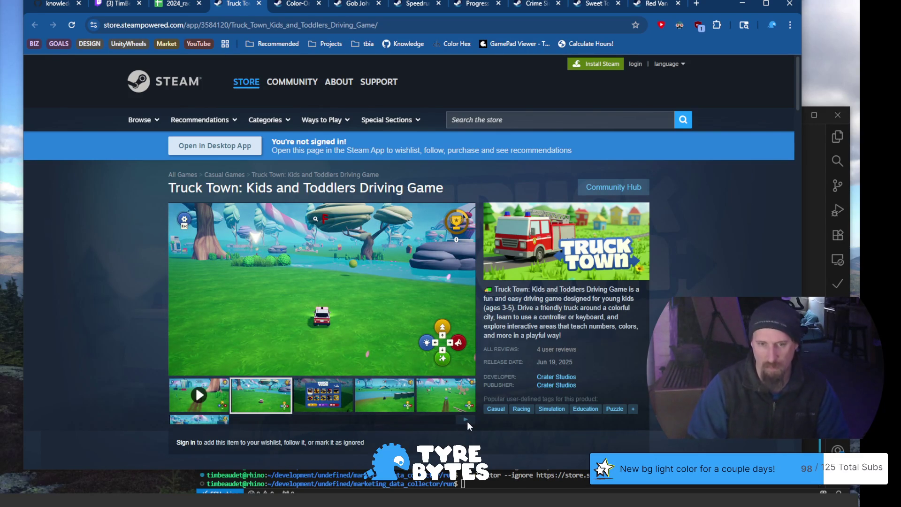
scroll(115, 302, down, 4)
scroll(102, 298, up, 4)
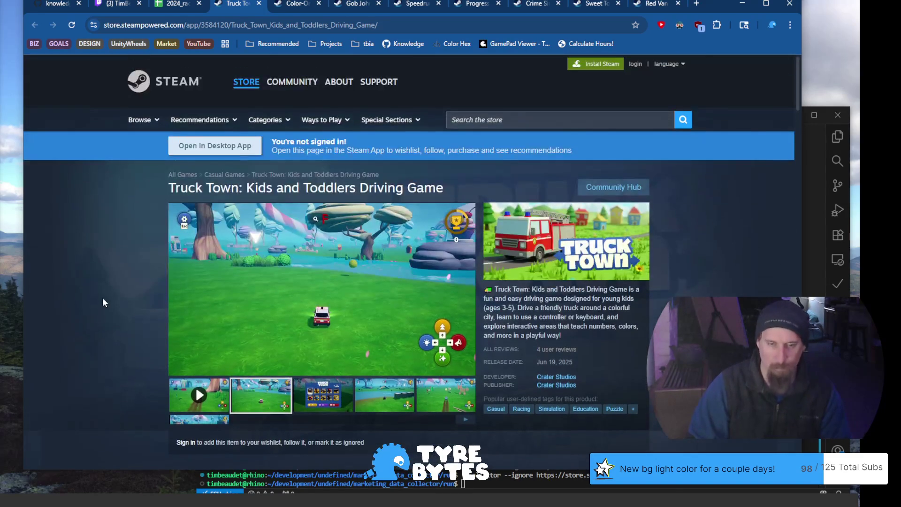
click(321, 402)
click(381, 403)
click(444, 404)
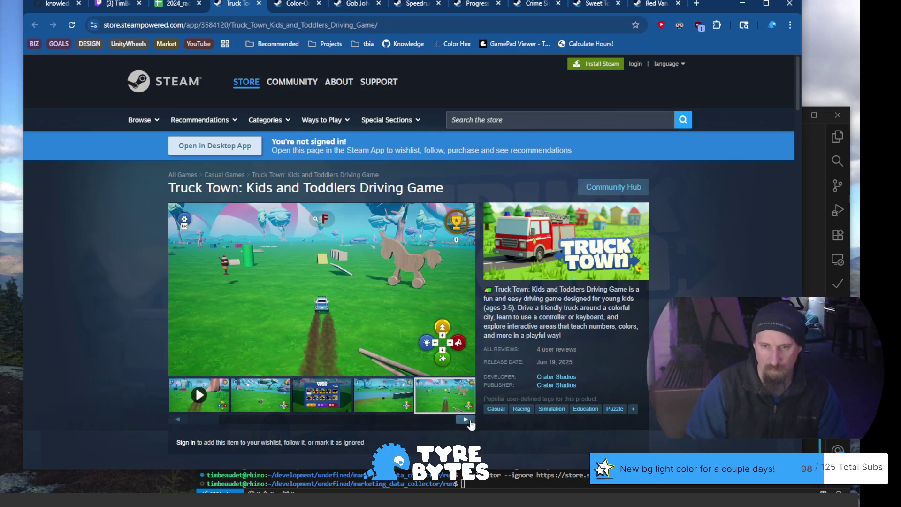
click(467, 420)
click(468, 422)
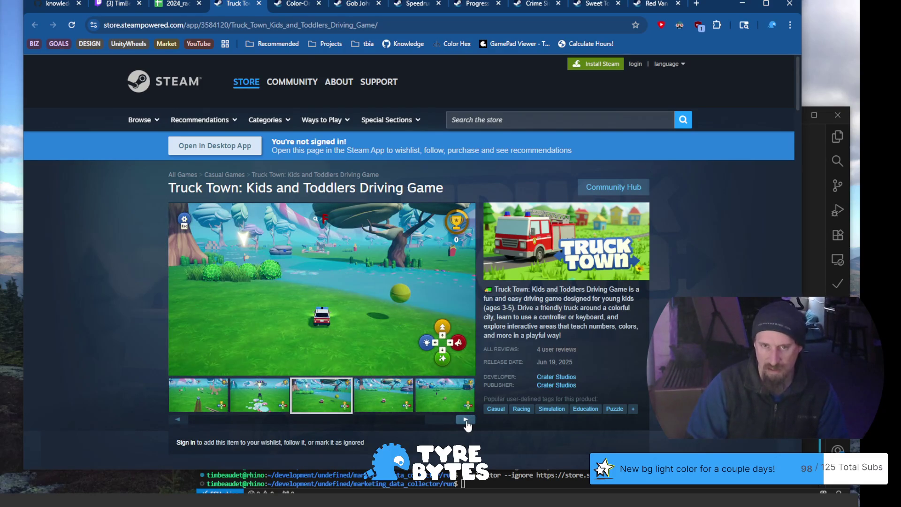
click(466, 421)
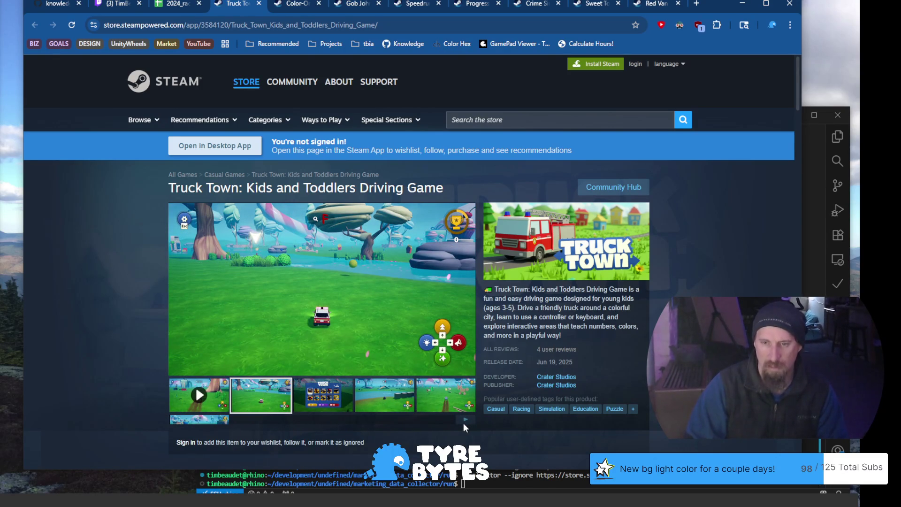